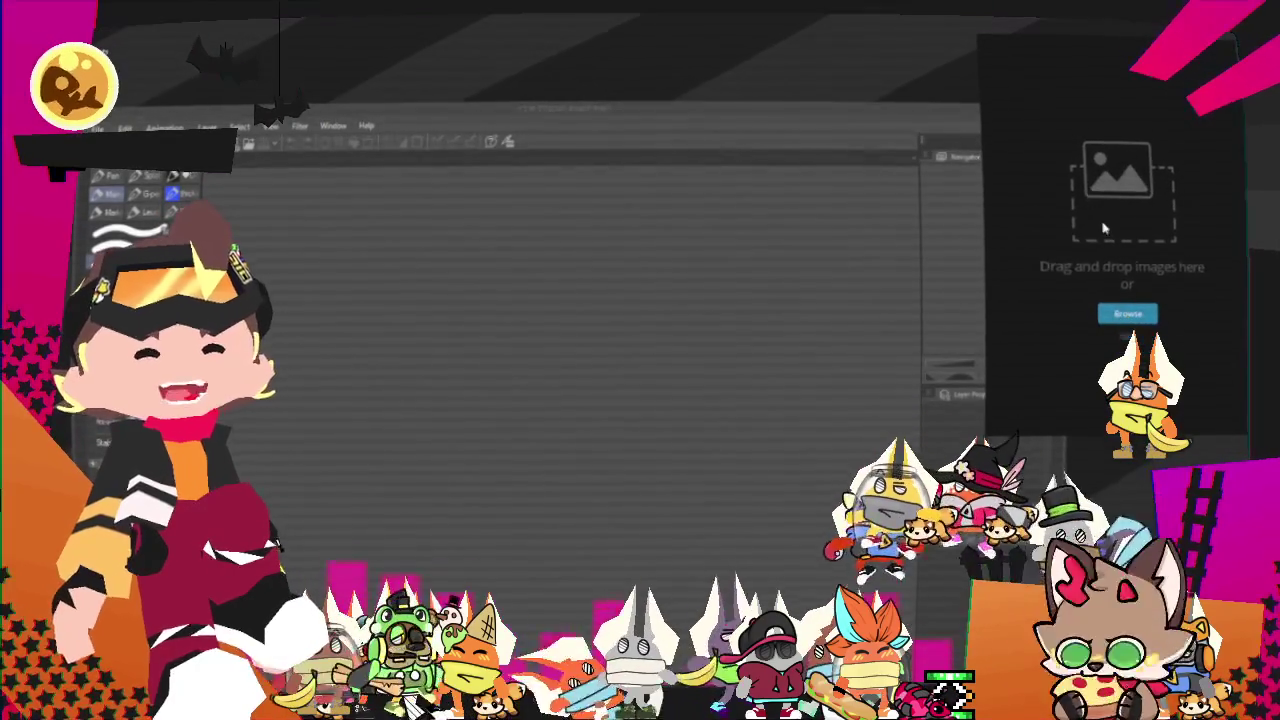
Widen the reference panel and add the colour palette sheet and the green-robed character image.
left_click_drag(987, 430, 957, 310)
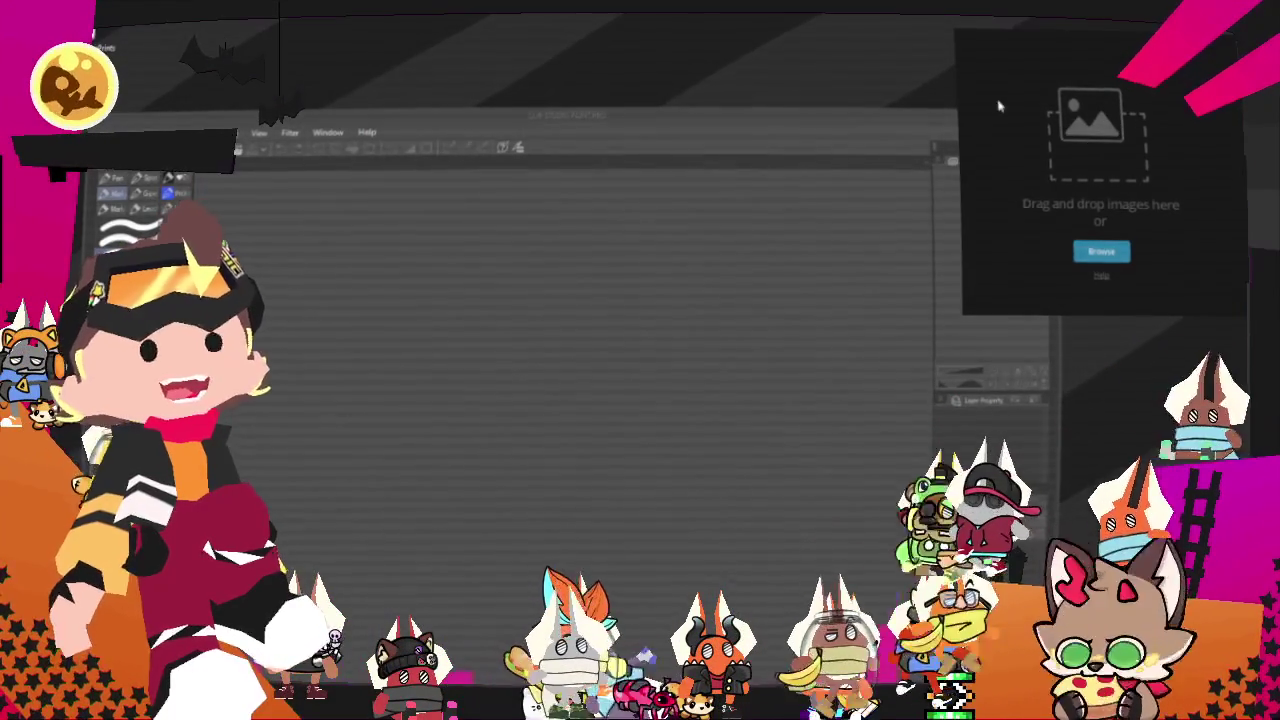
left_click_drag(974, 123, 997, 106)
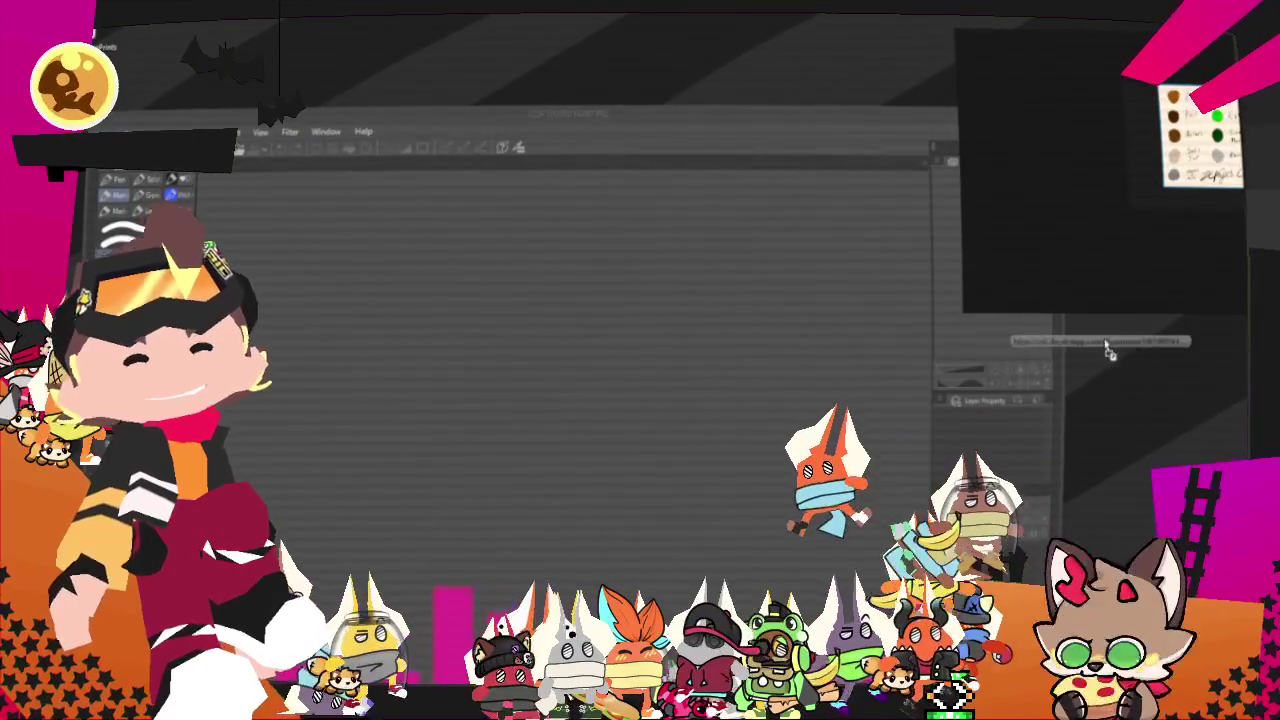
left_click_drag(1091, 341, 1126, 240)
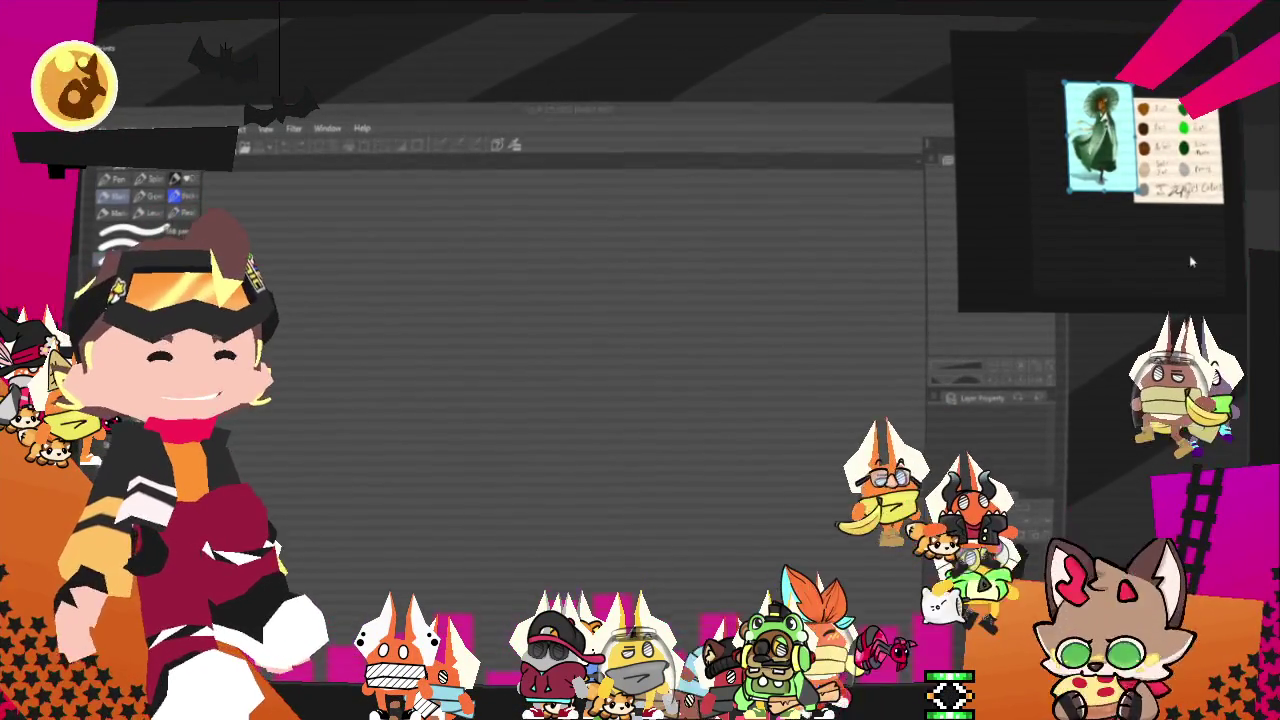
Bring up the layer's colour settings from the Layer panel.
scroll(1162, 91, "up", 3)
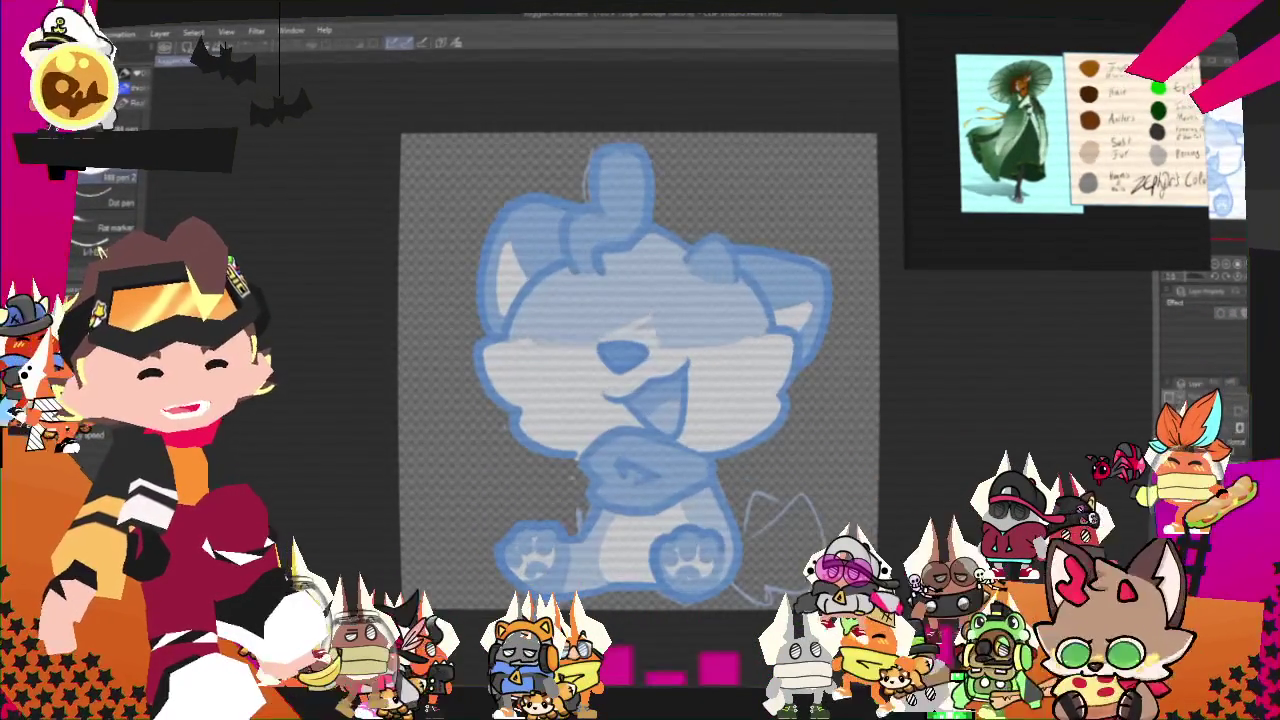
left_click(1205, 436)
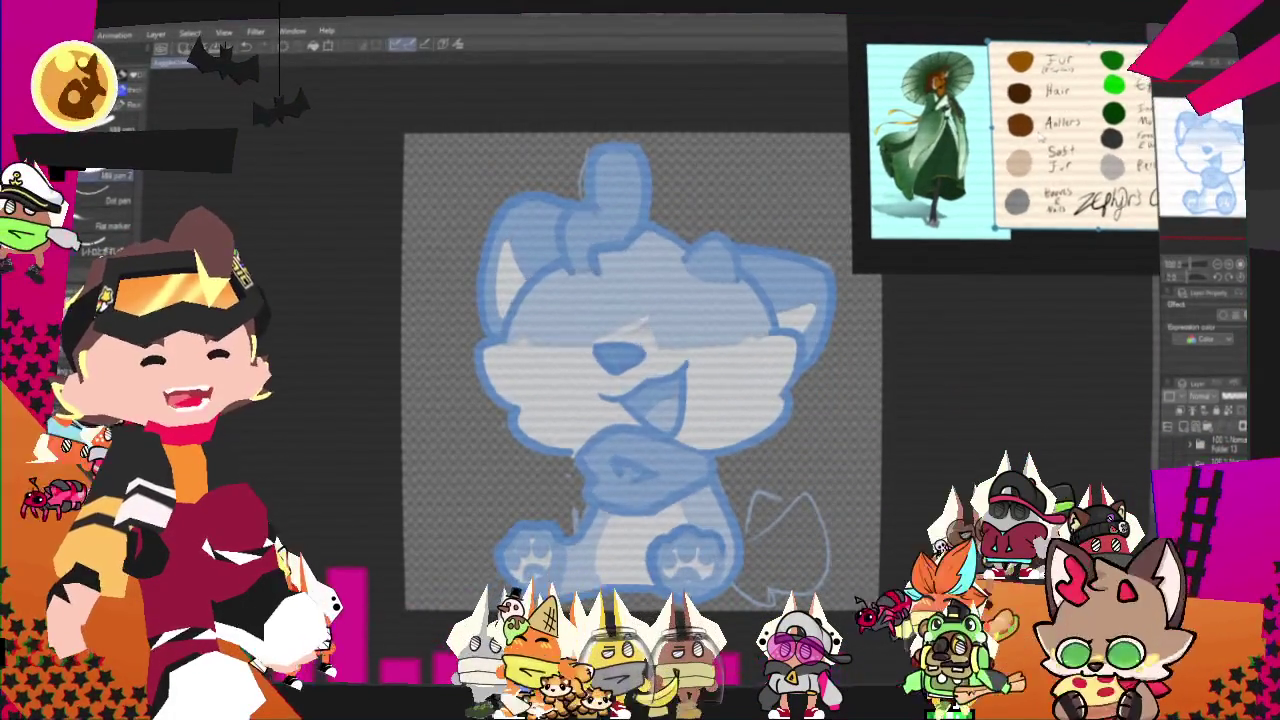
Zoom in slightly and ink the first black line along the top of the deer's head.
scroll(721, 384, "up", 1)
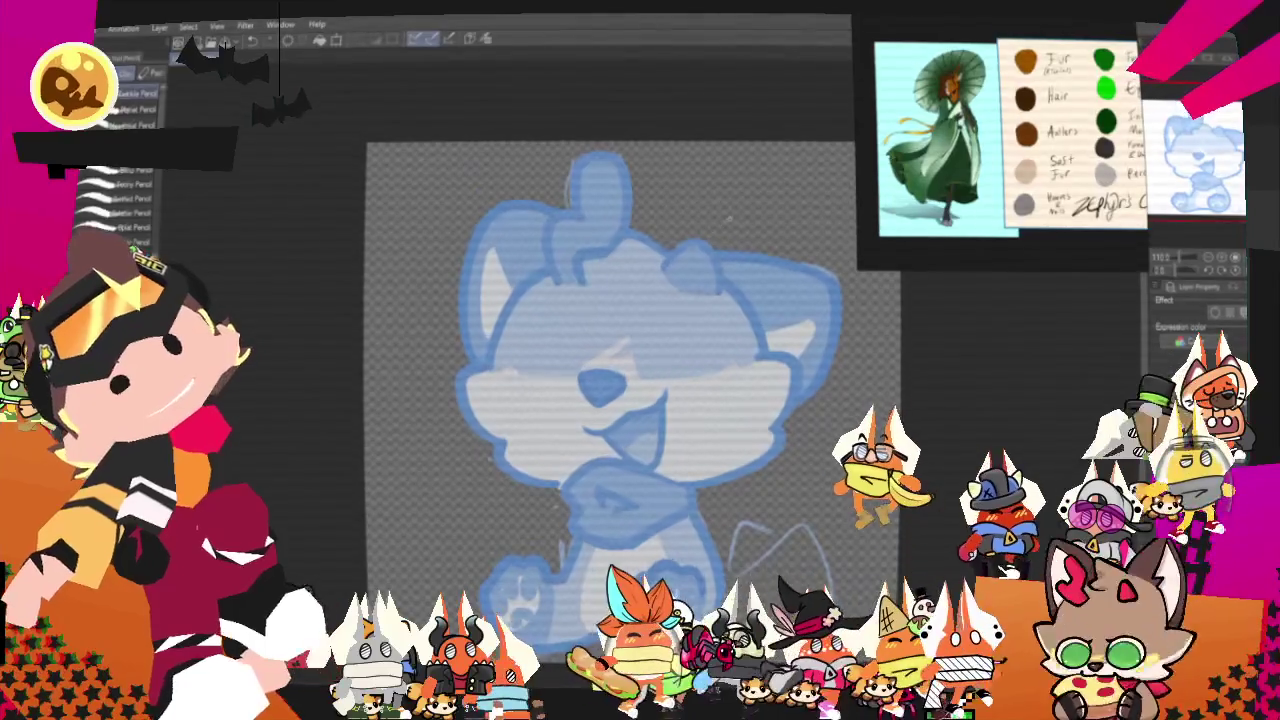
left_click_drag(722, 245, 540, 205)
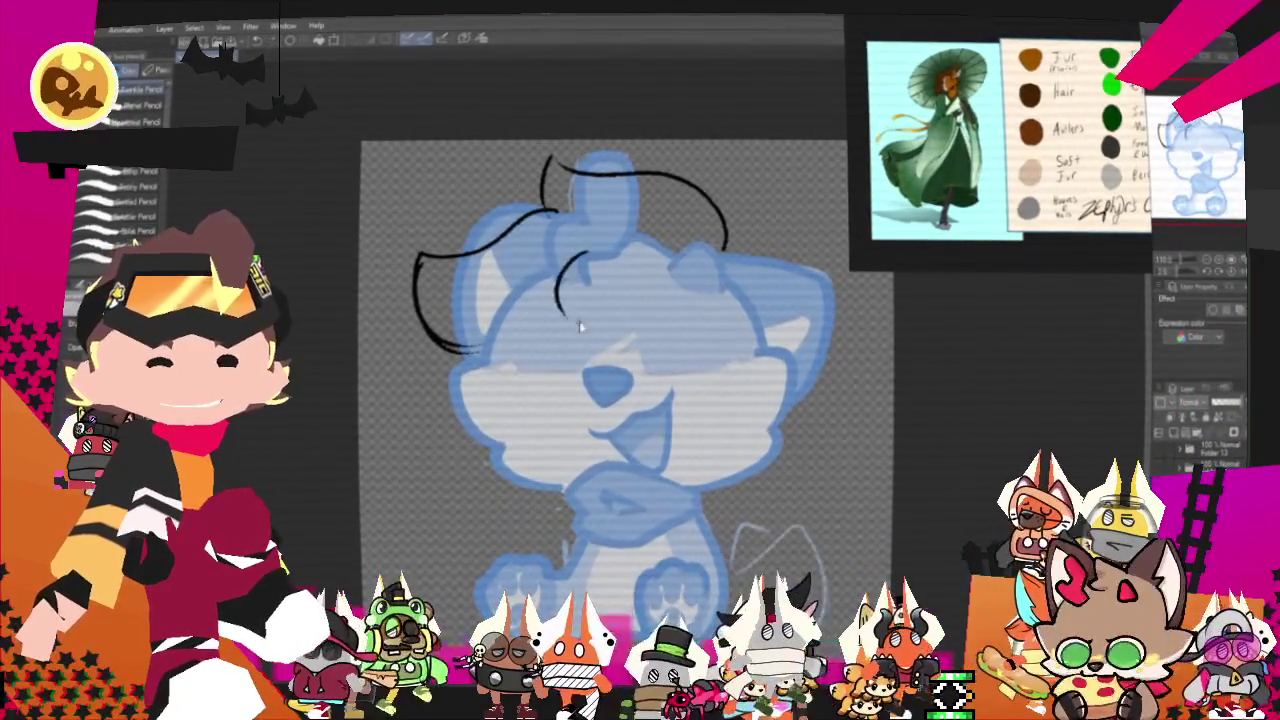
Ink the top of the nose and close off the nose outline in black.
left_click_drag(547, 378, 612, 369)
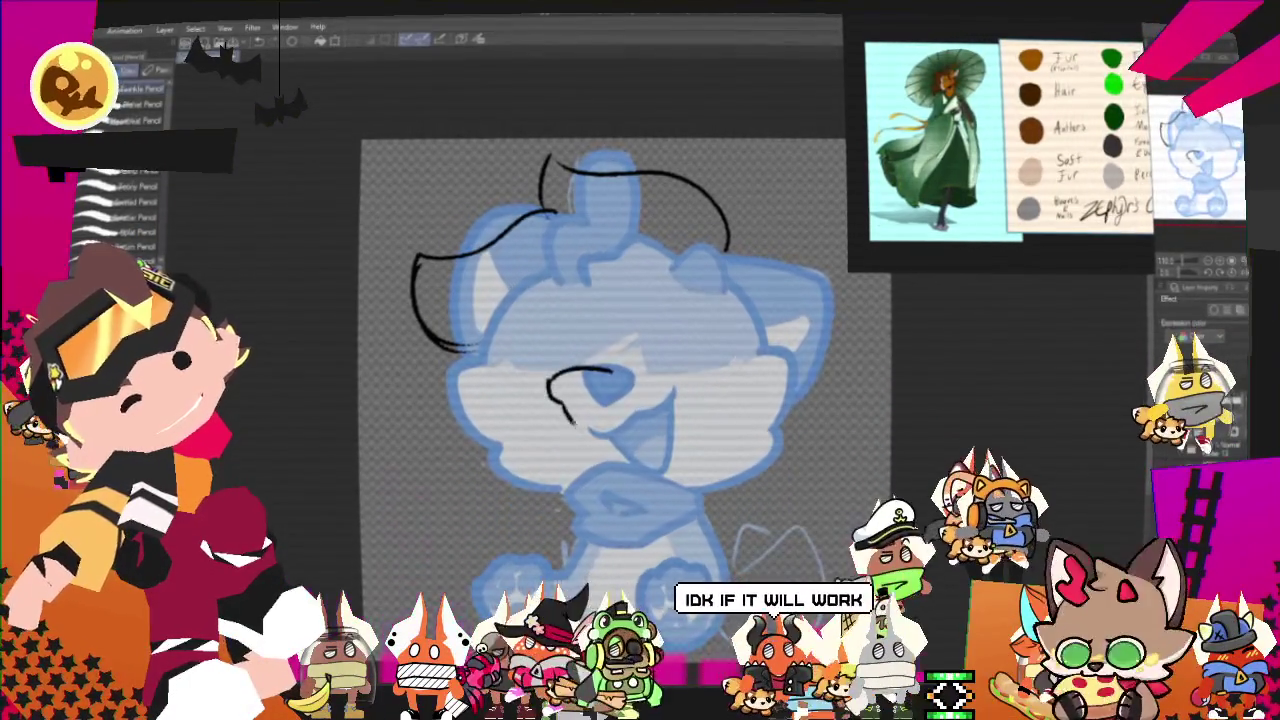
left_click_drag(612, 370, 565, 410)
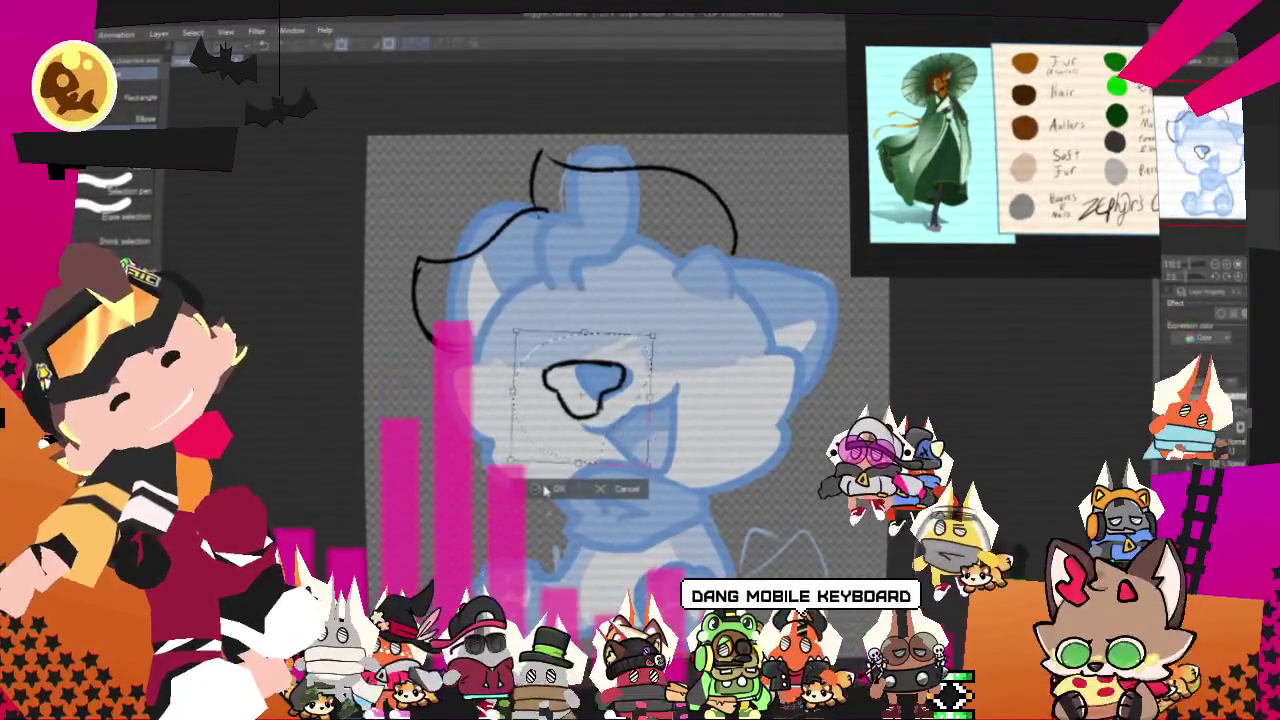
Confirm the nose's new position and size, clear the selection, and return to the Pencil.
key("Return")
key("ctrl+d")
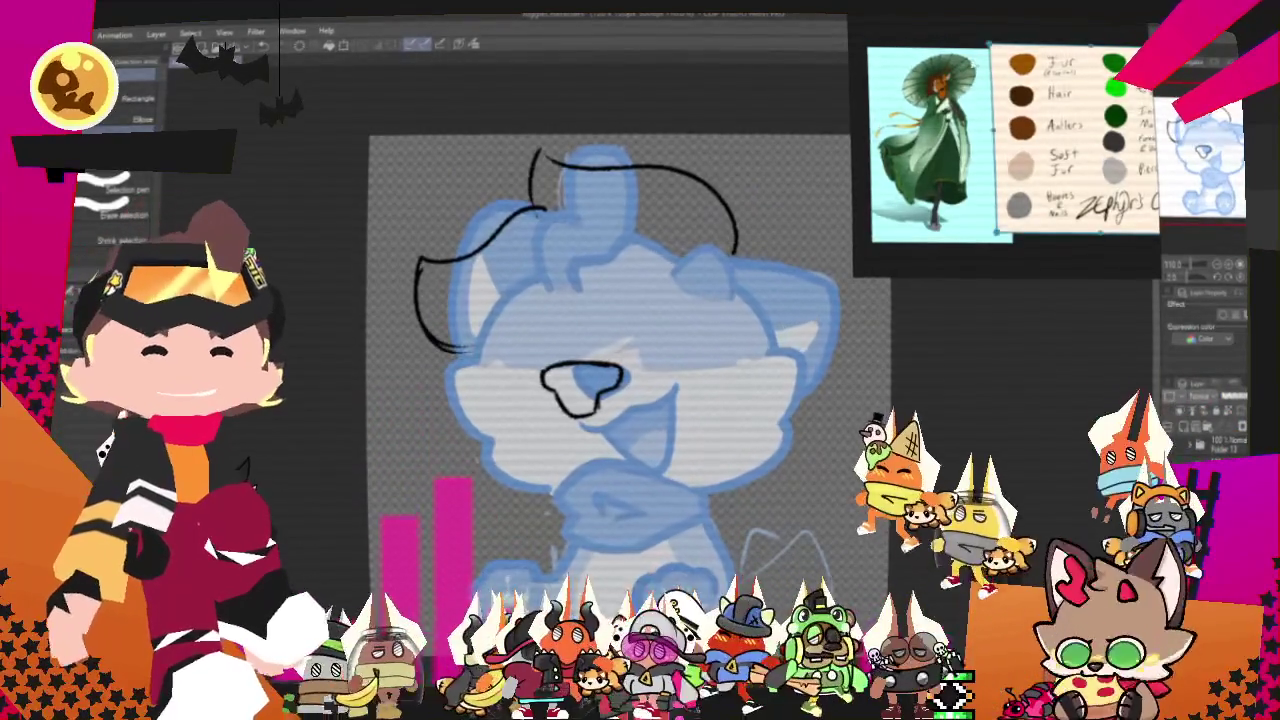
scroll(610, 216, "up", 1)
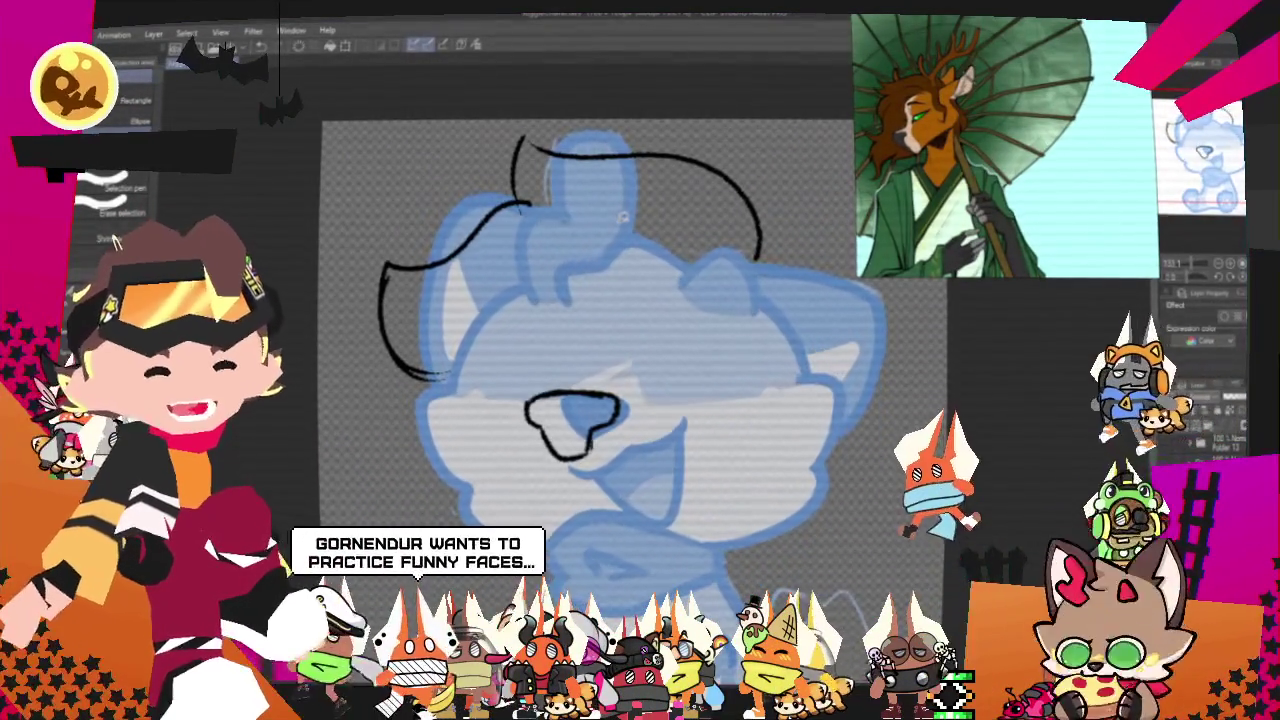
scroll(590, 330, "down", 1)
key("p")
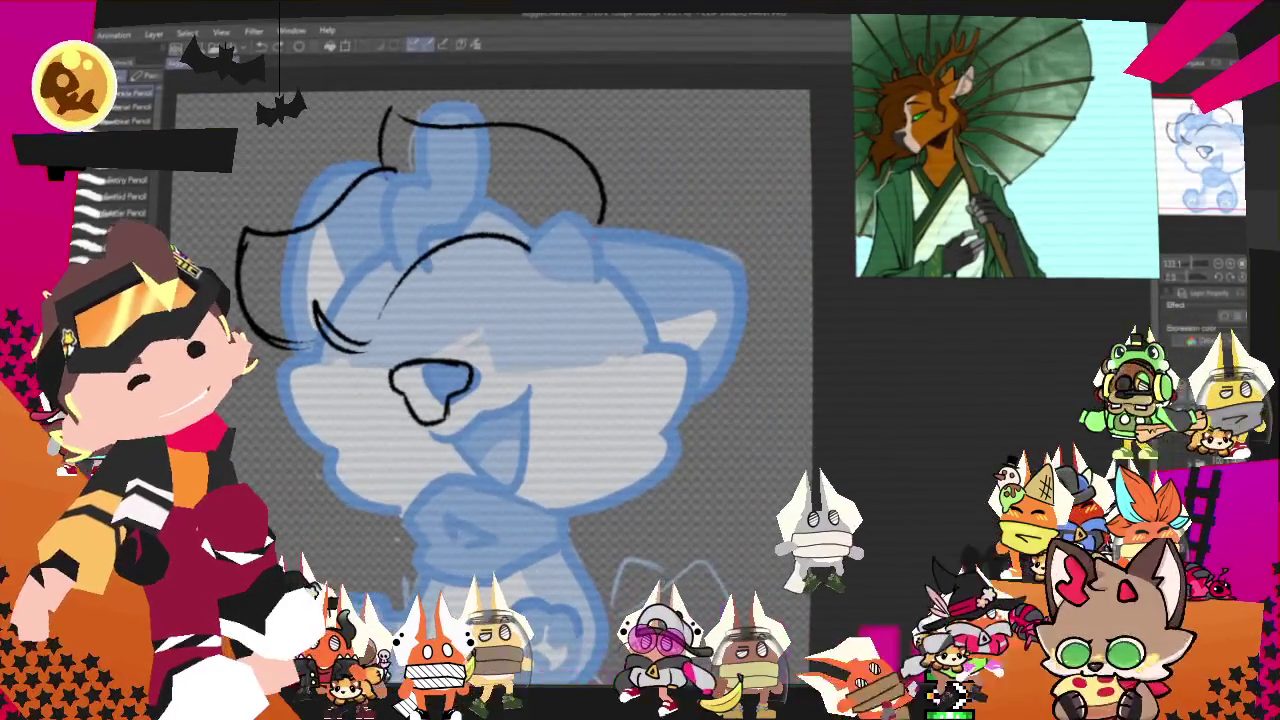
Ink the right ear, the right cheek contour with a fur tuft, and the upper right head edge.
left_click_drag(607, 252, 782, 285)
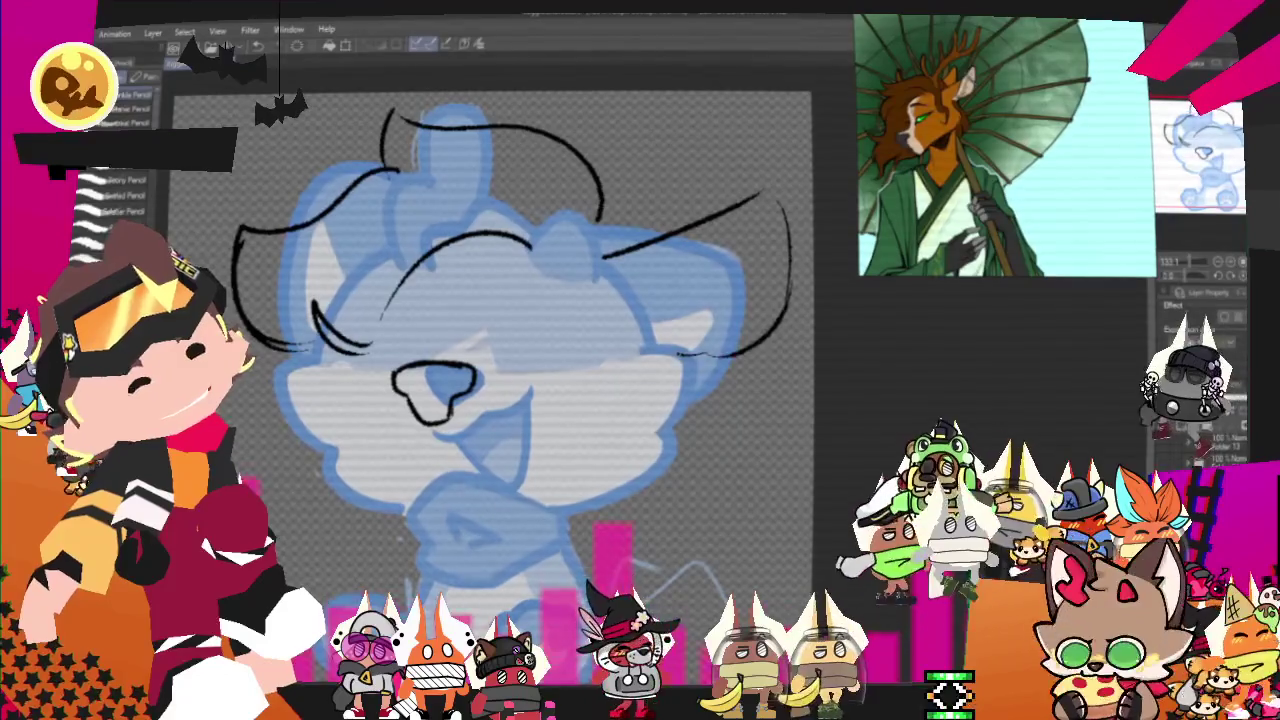
left_click_drag(789, 258, 678, 352)
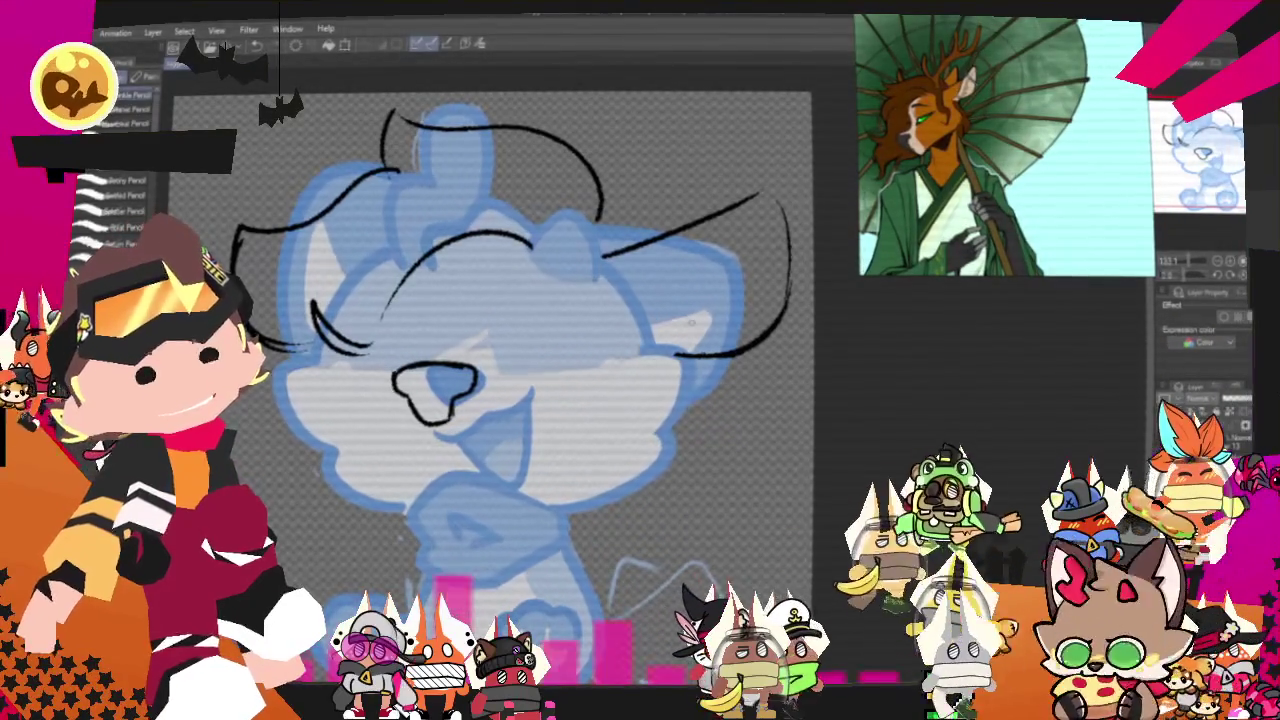
left_click_drag(742, 284, 652, 318)
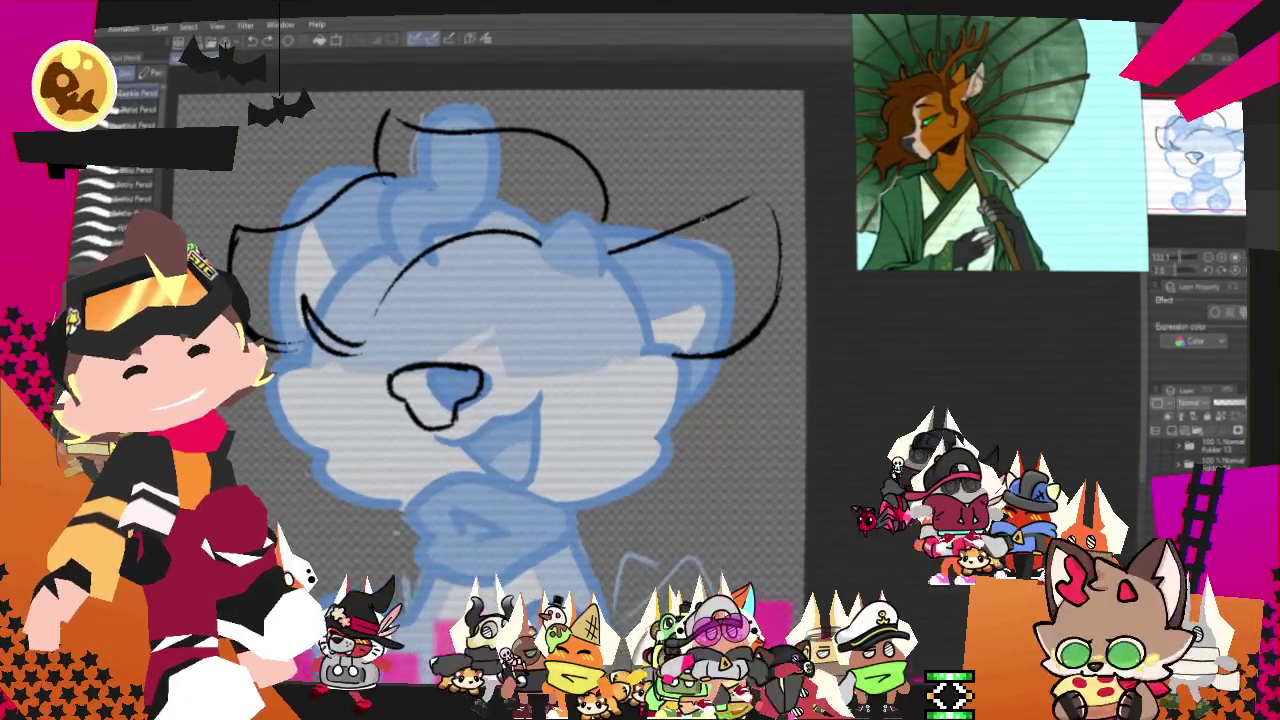
left_click_drag(632, 300, 748, 210)
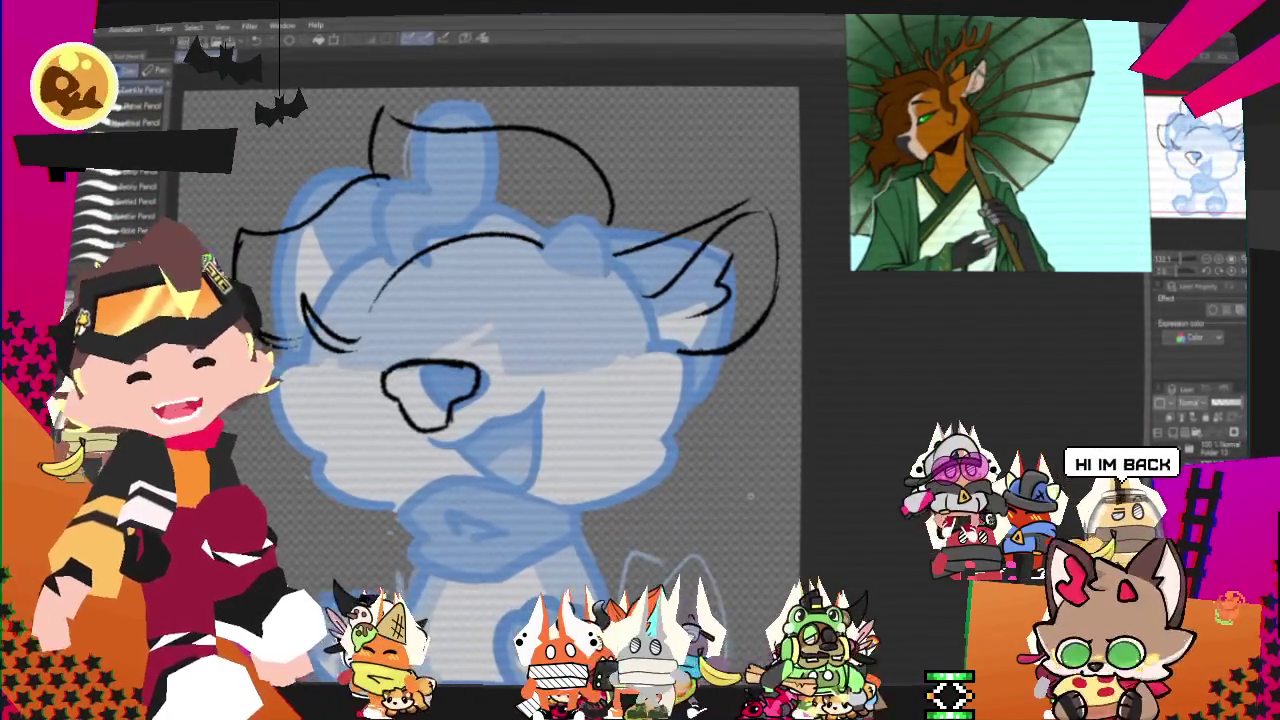
Ink short strokes beside the jaw and along the left cheek.
mouse_move(480, 350)
left_mouse_down()
mouse_move(575, 330)
mouse_move(442, 363)
left_mouse_up()
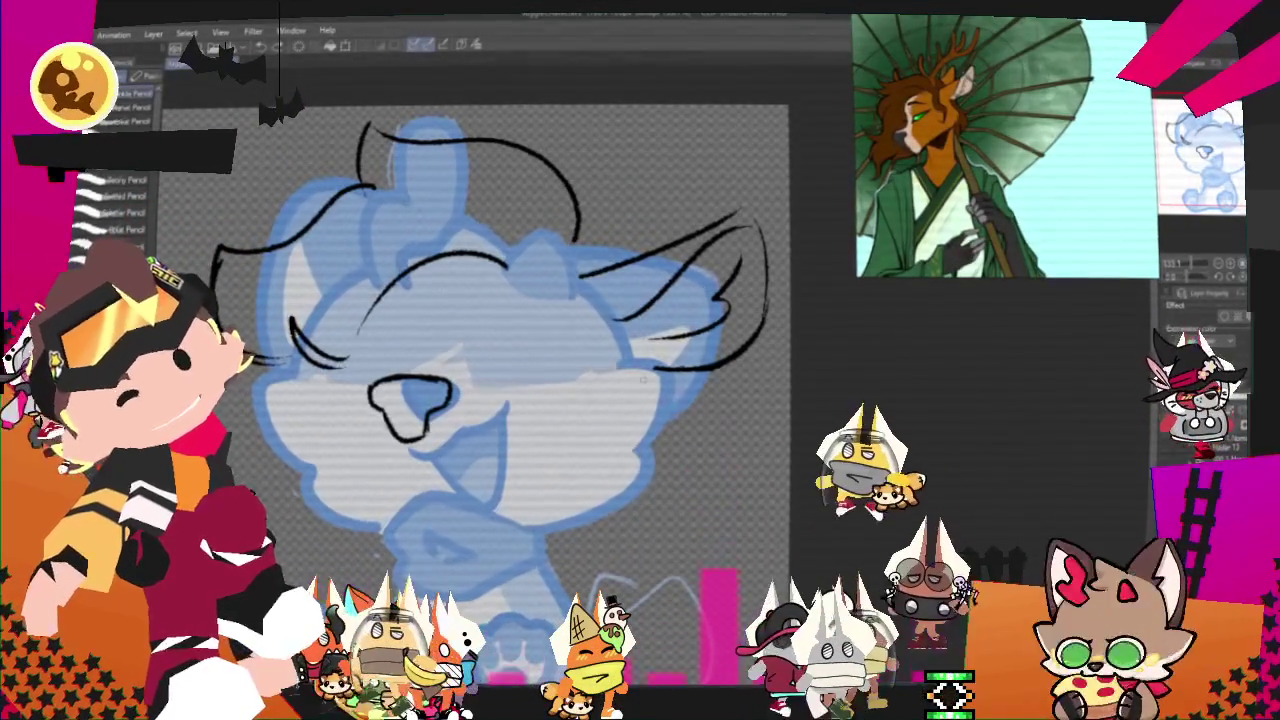
mouse_move(640, 372)
left_mouse_down()
mouse_move(648, 440)
mouse_move(556, 524)
left_mouse_up()
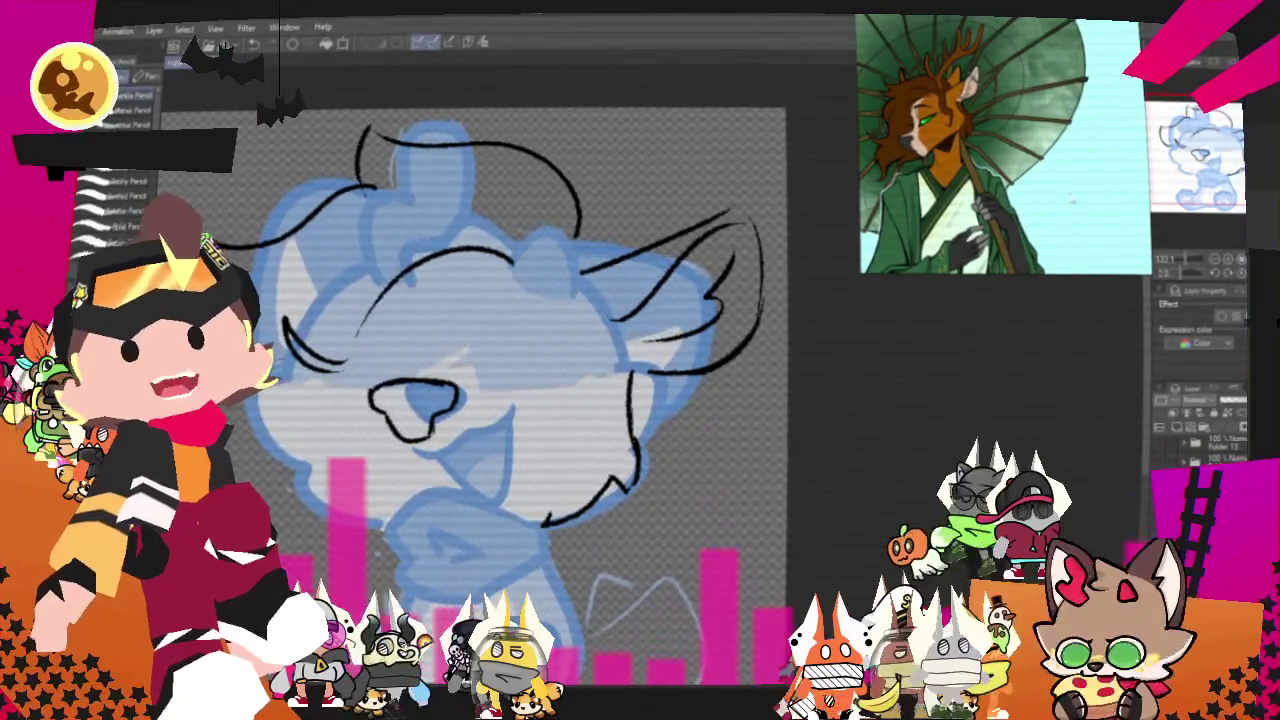
left_click_drag(450, 350, 575, 280)
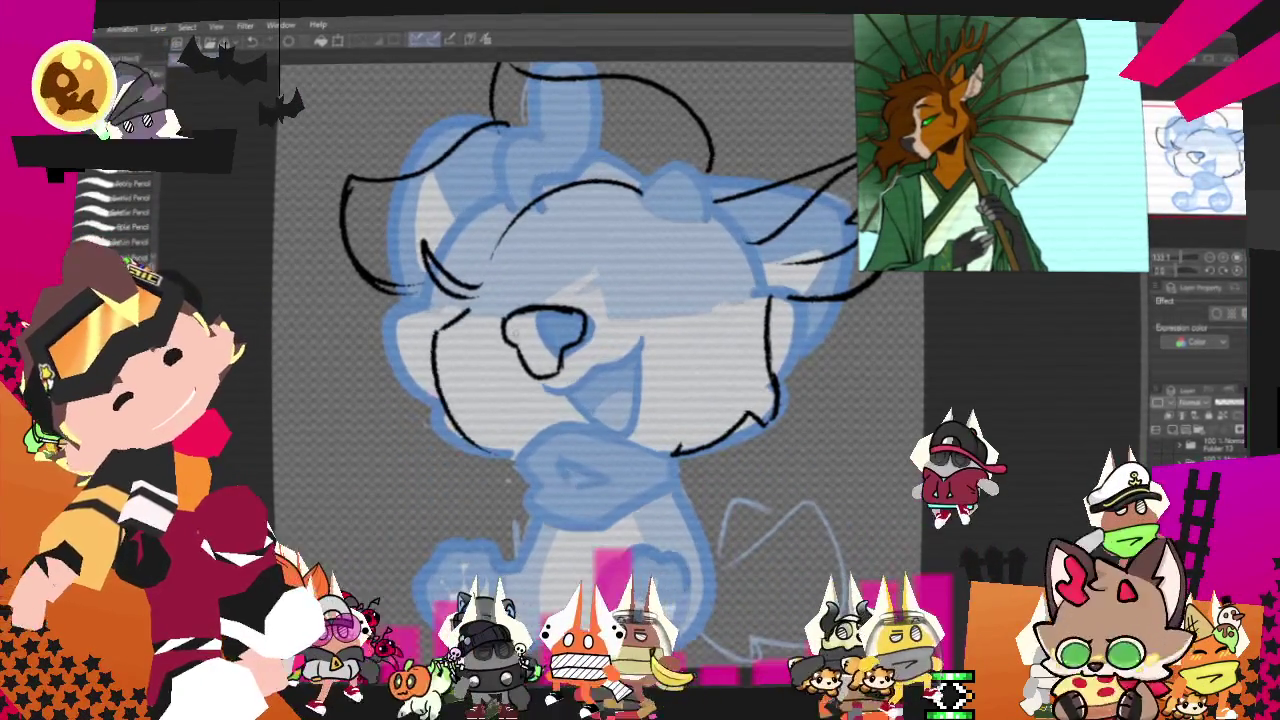
left_click_drag(436, 328, 437, 370)
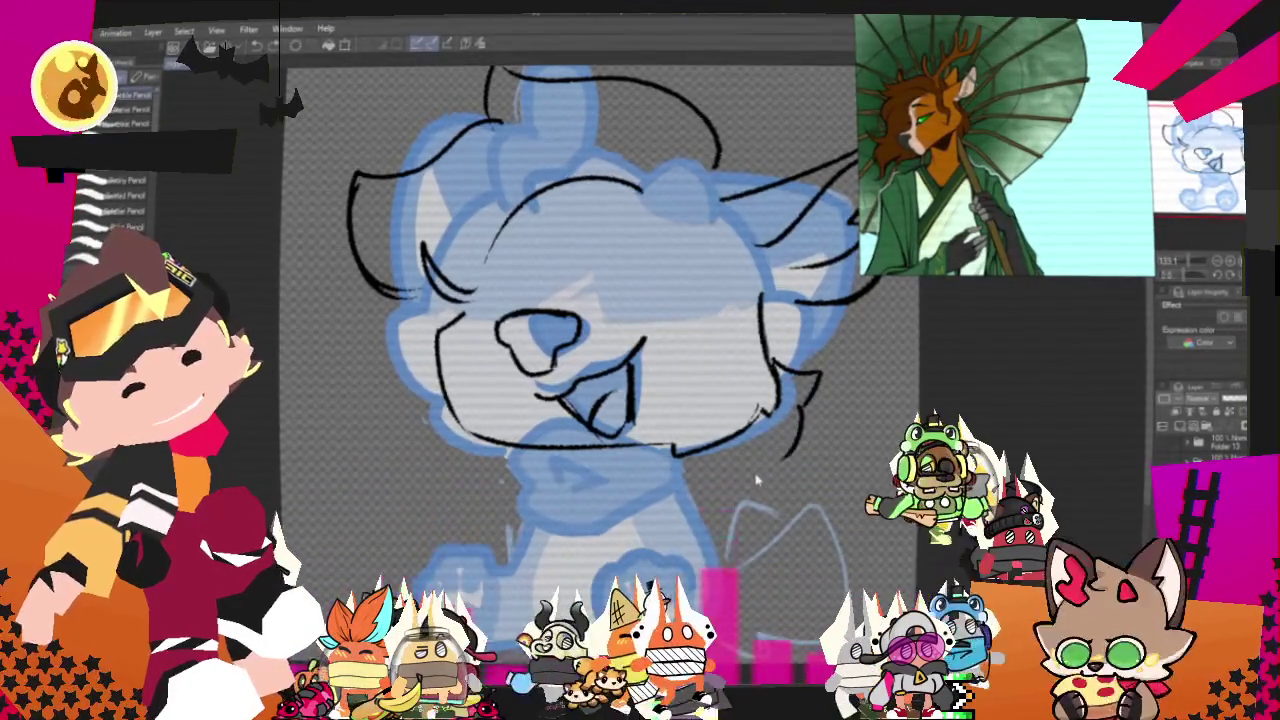
Draw a zigzag fur tuft at the chin, then zoom out and back in to check.
left_click_drag(700, 455, 735, 468)
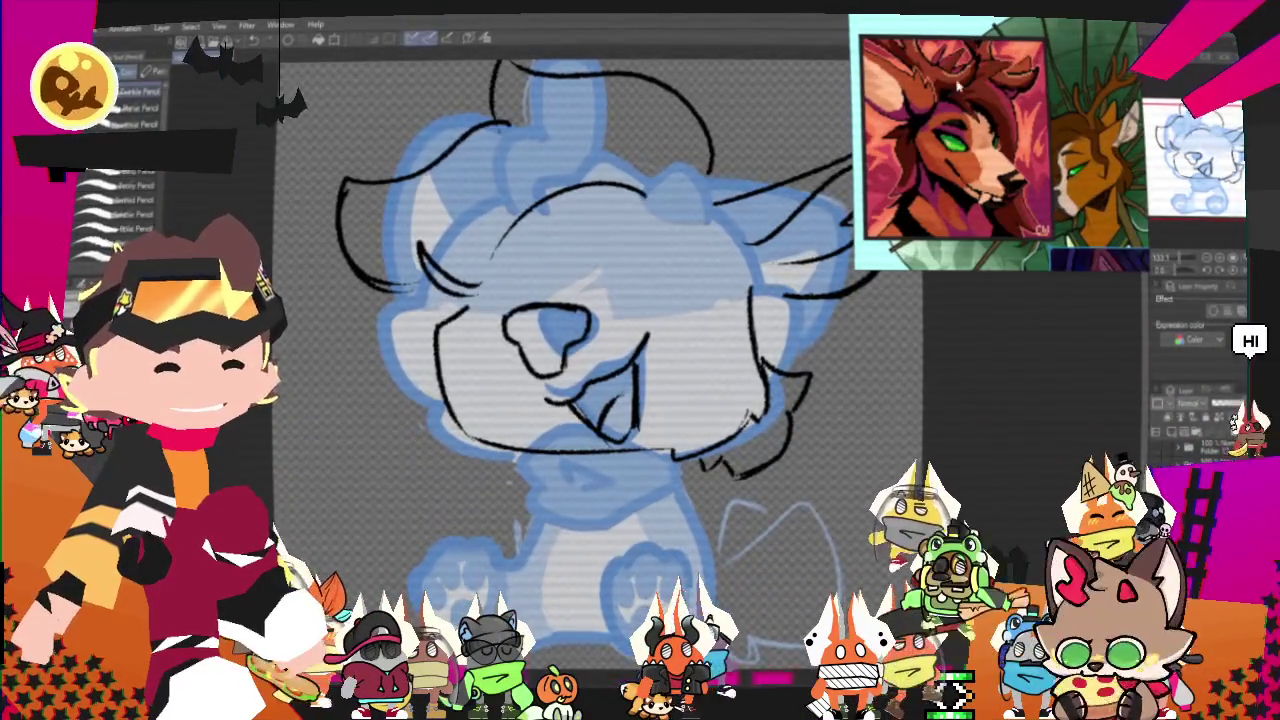
scroll(533, 256, "down", 2)
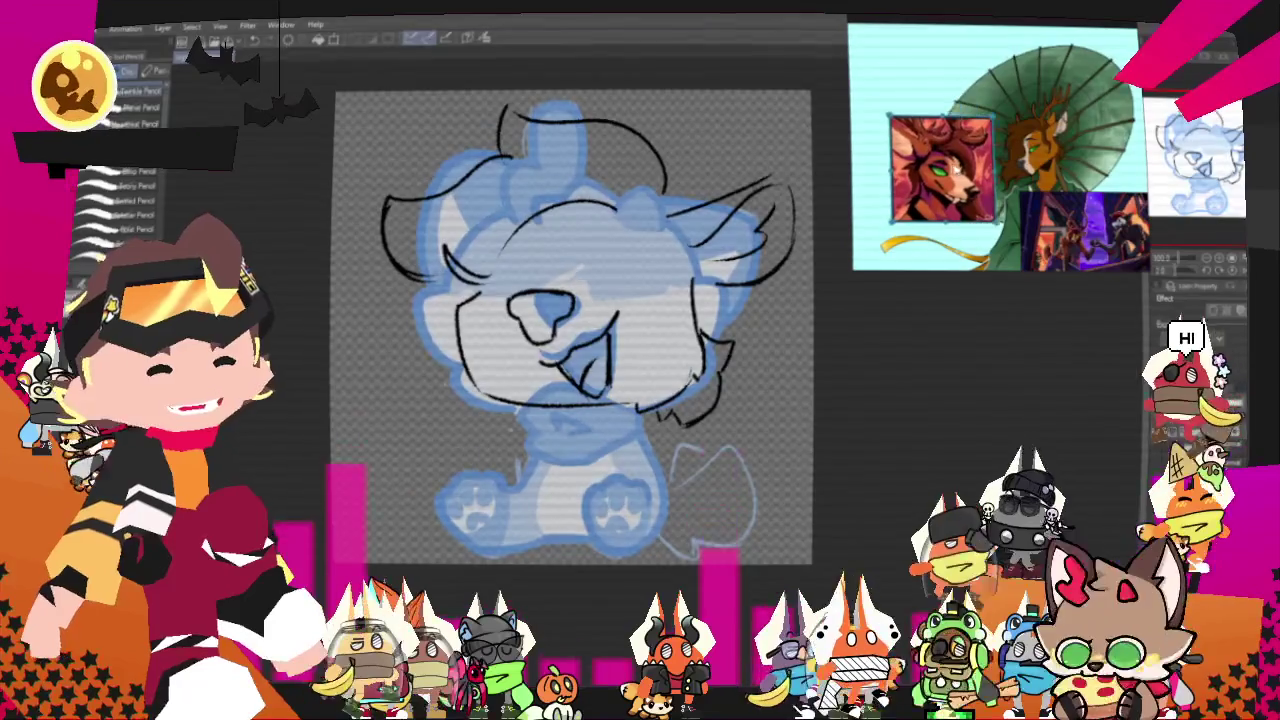
scroll(535, 406, "down", 2)
scroll(537, 407, "up", 3)
scroll(525, 320, "down", 1)
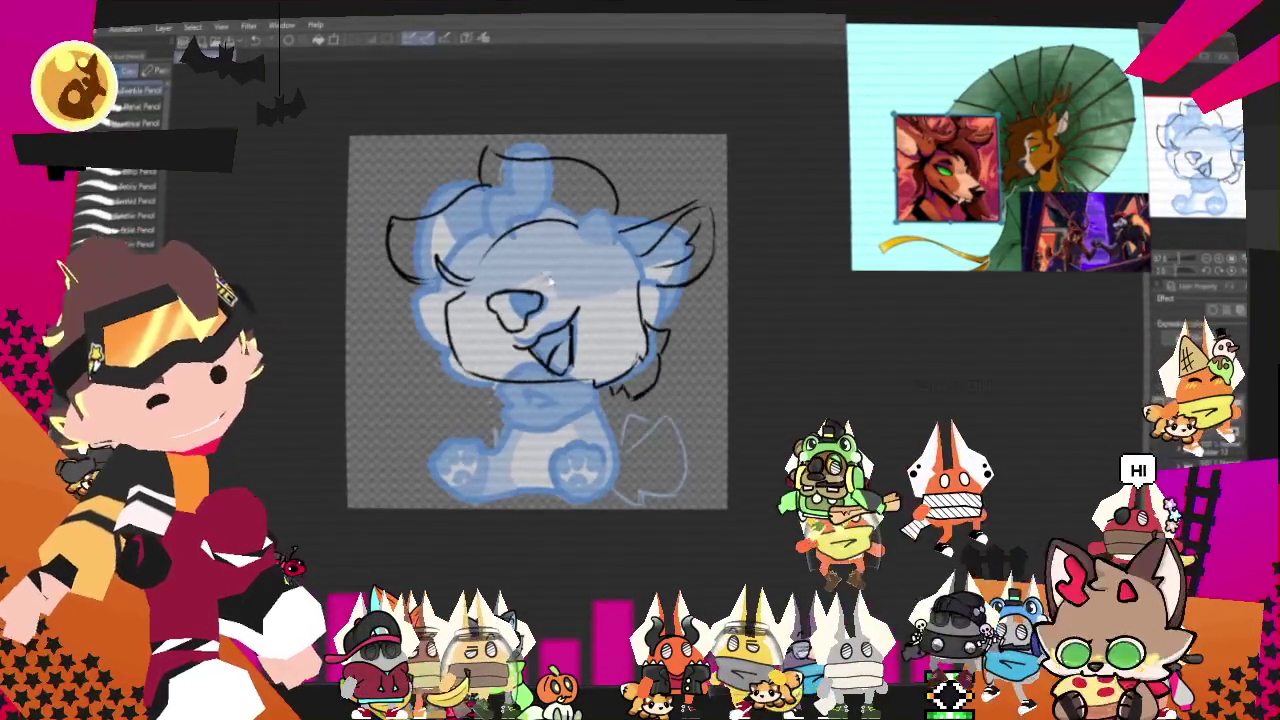
scroll(513, 238, "up", 1)
scroll(513, 238, "up", 1)
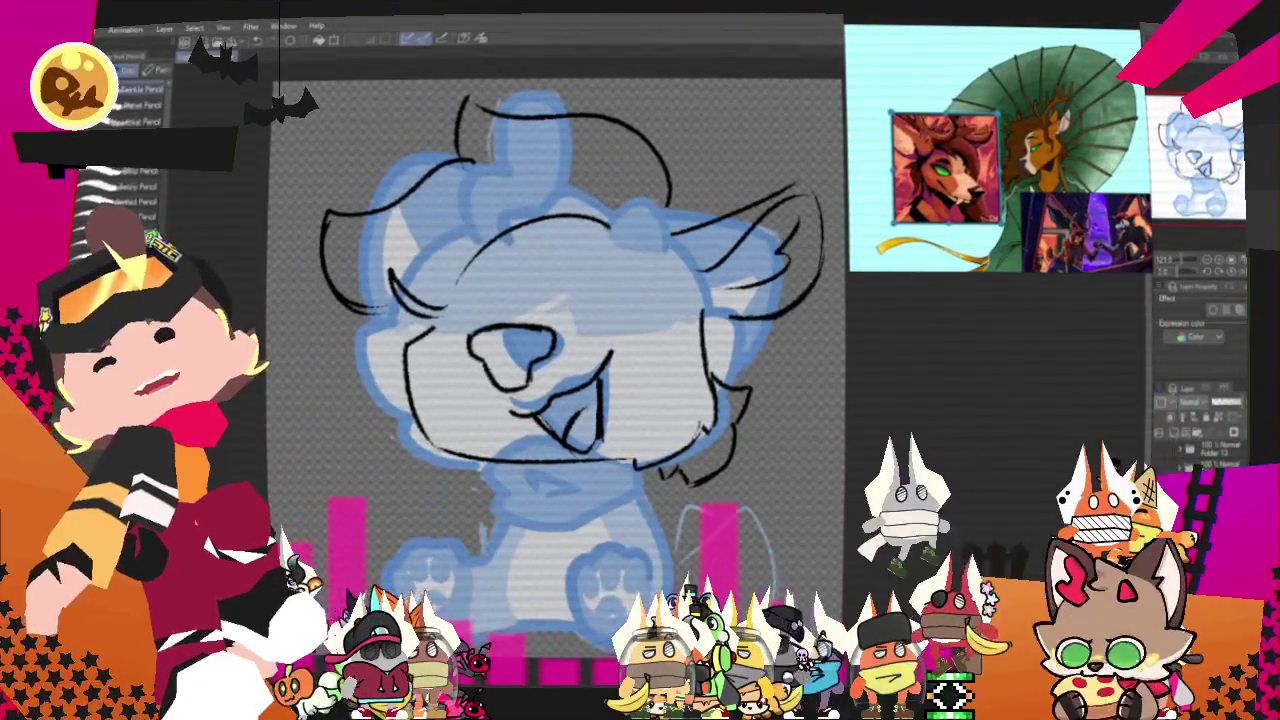
Erase the stray upper-left ear lines with an ellipse selection and redraw the left head outline.
key("m")
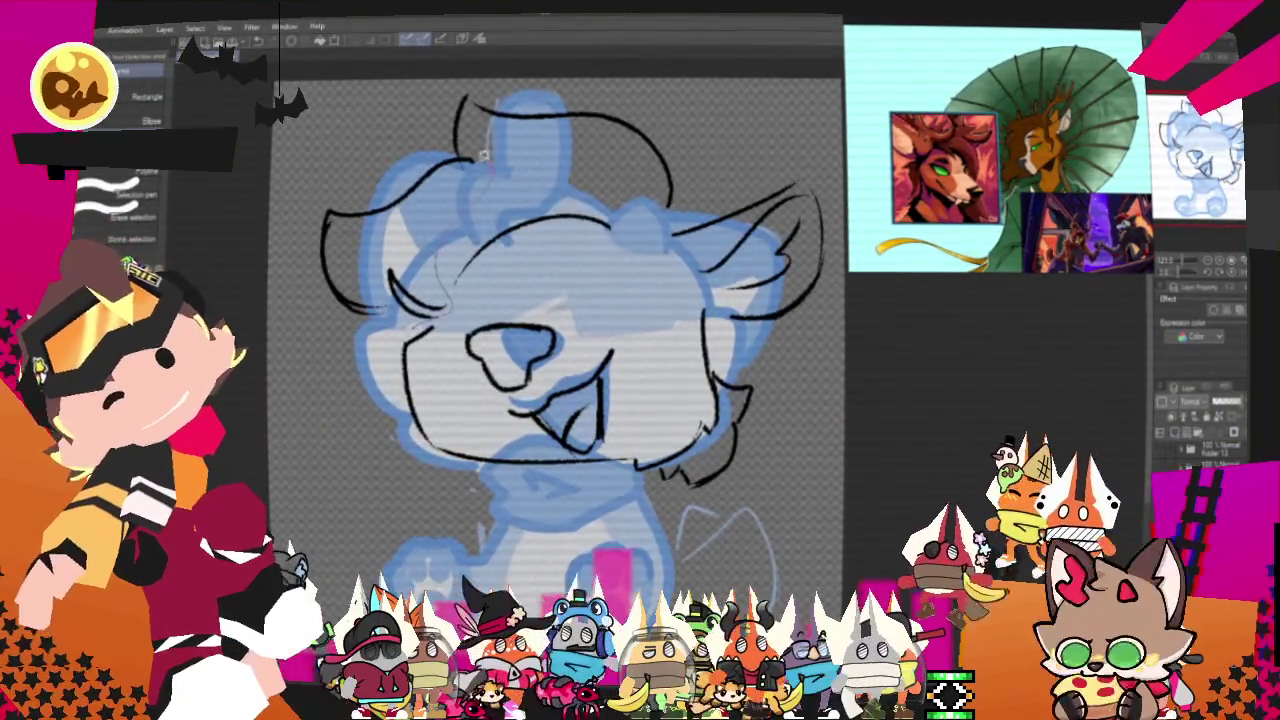
key("Delete")
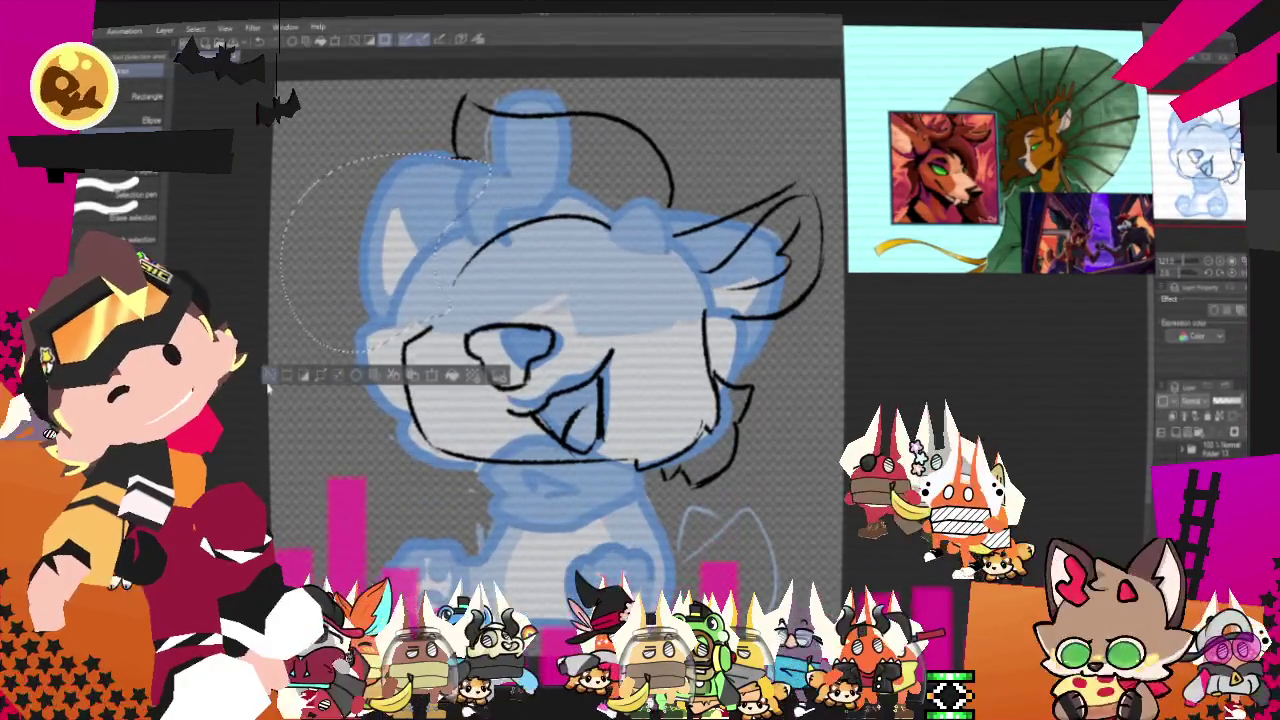
key("ctrl+d")
mouse_move(458, 155)
left_mouse_down()
mouse_move(350, 300)
mouse_move(420, 490)
left_mouse_up()
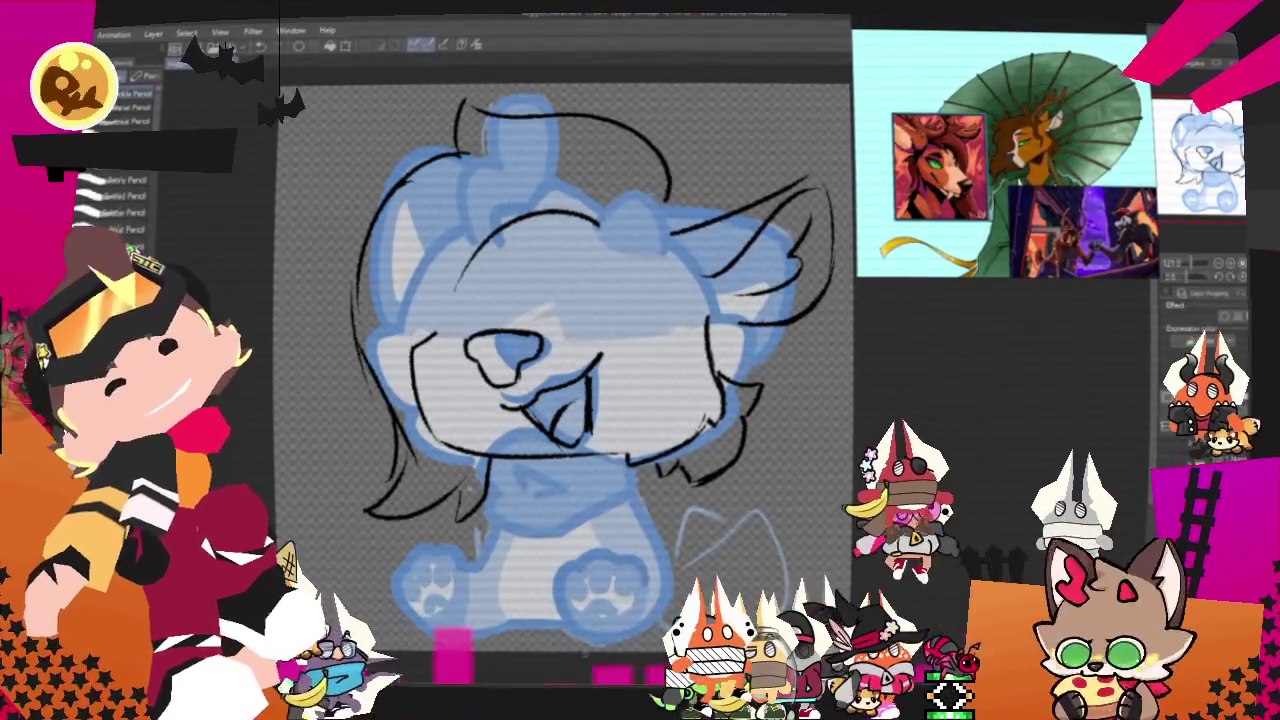
Ink a face line, the hooked stroke atop the head, a curved antler and the pointed ear tip.
left_click_drag(505, 345, 543, 390)
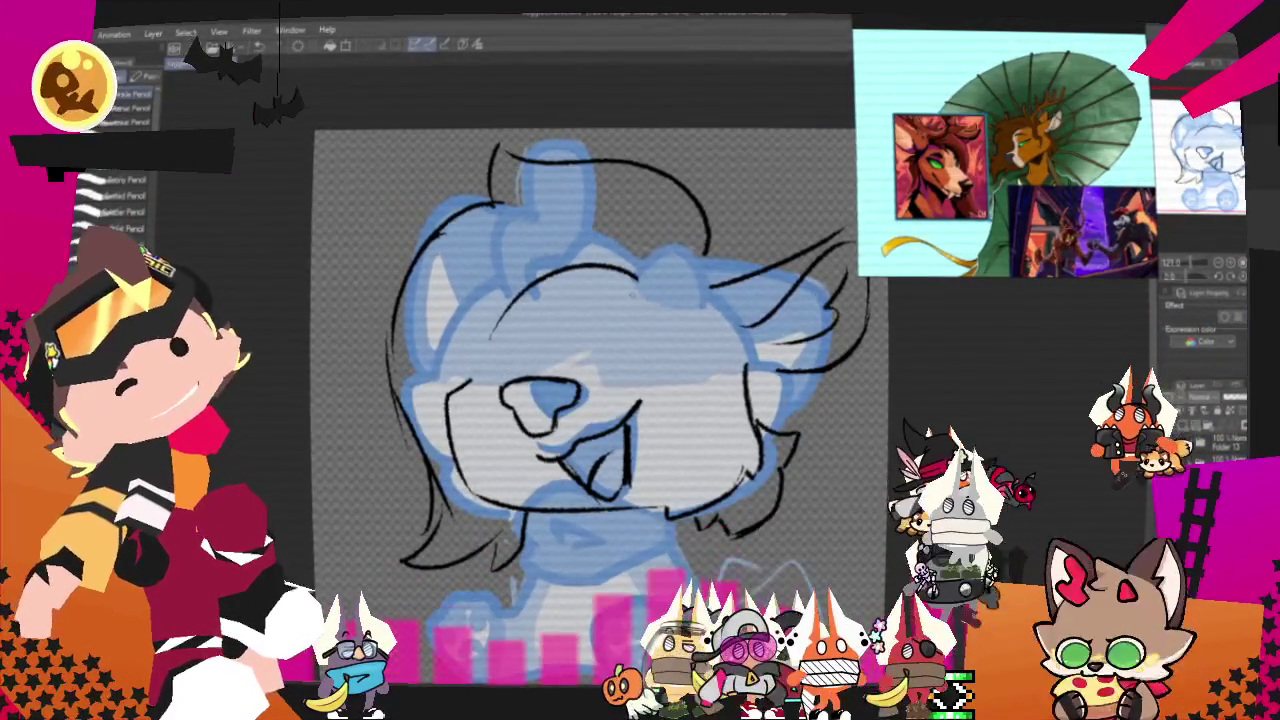
left_click_drag(560, 300, 652, 290)
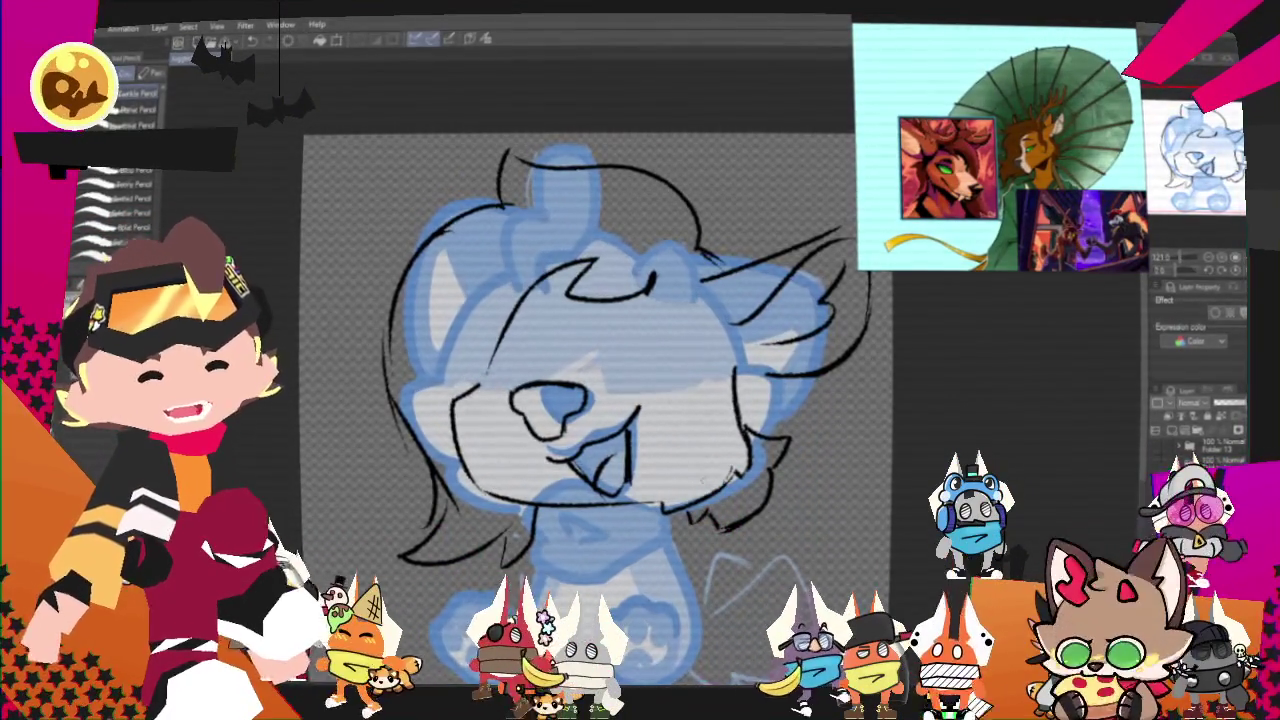
left_click_drag(640, 225, 665, 175)
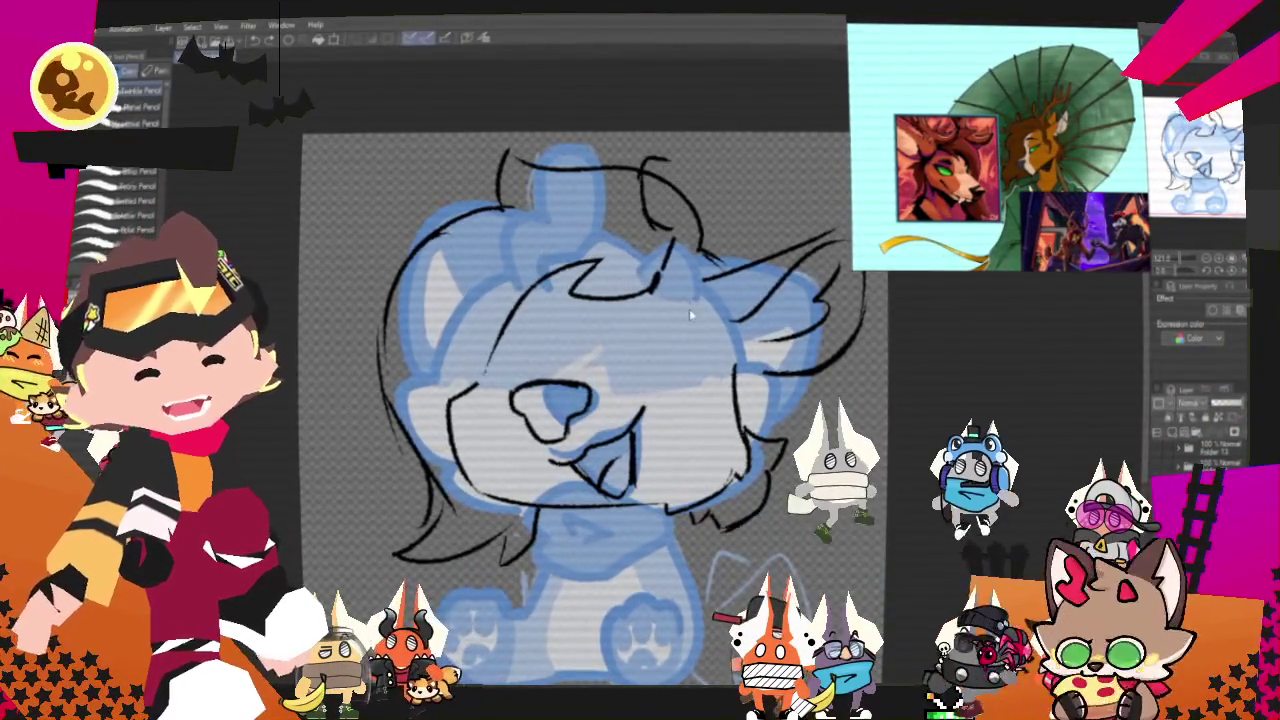
left_click_drag(645, 210, 675, 240)
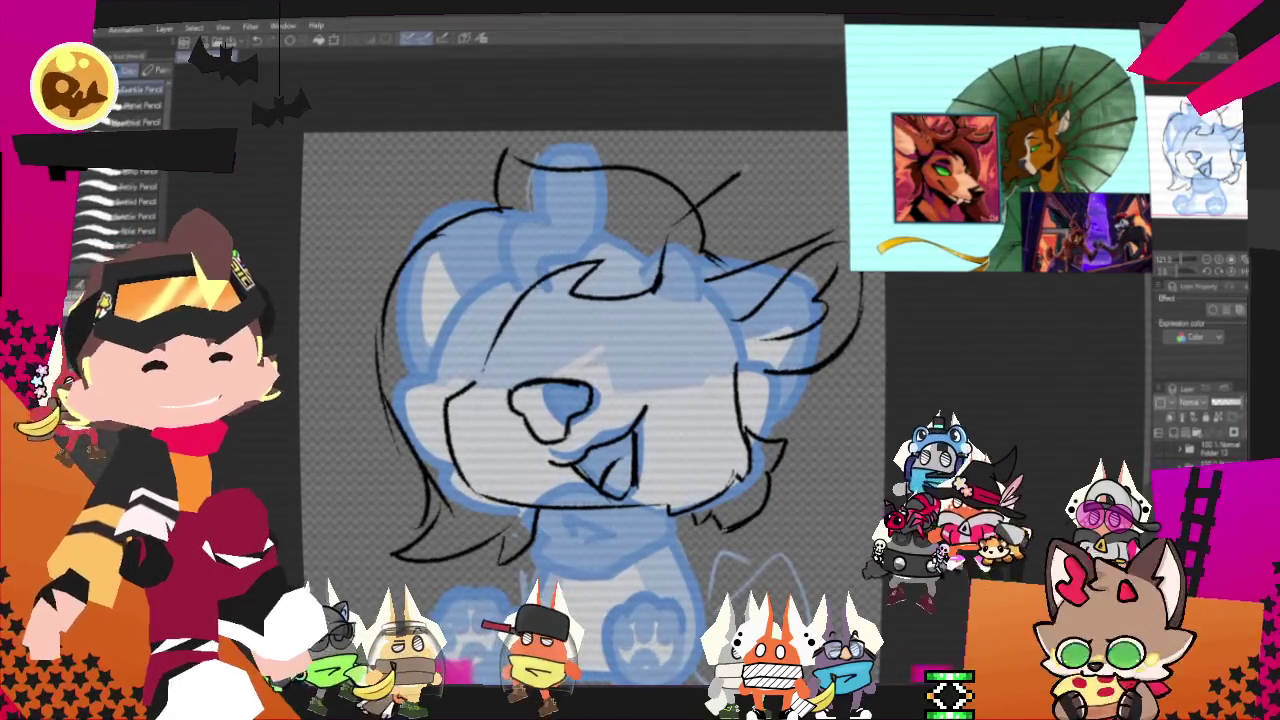
left_click_drag(665, 240, 787, 158)
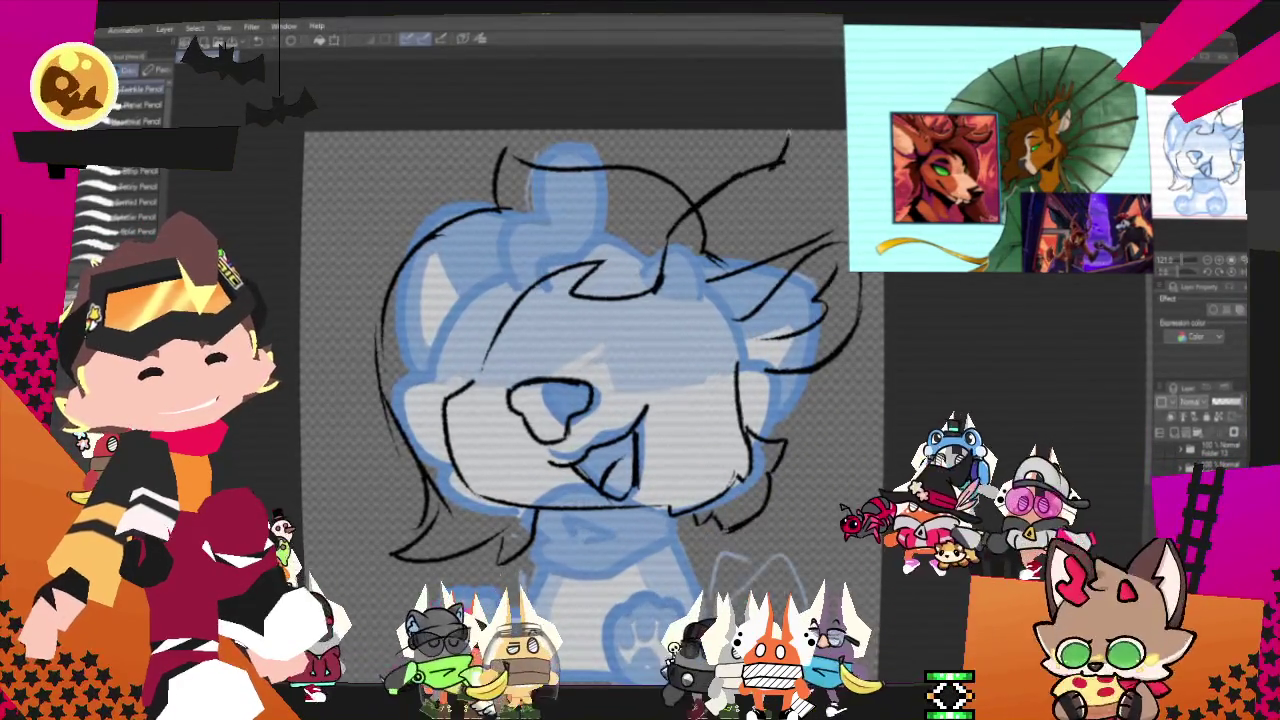
left_click_drag(745, 208, 806, 184)
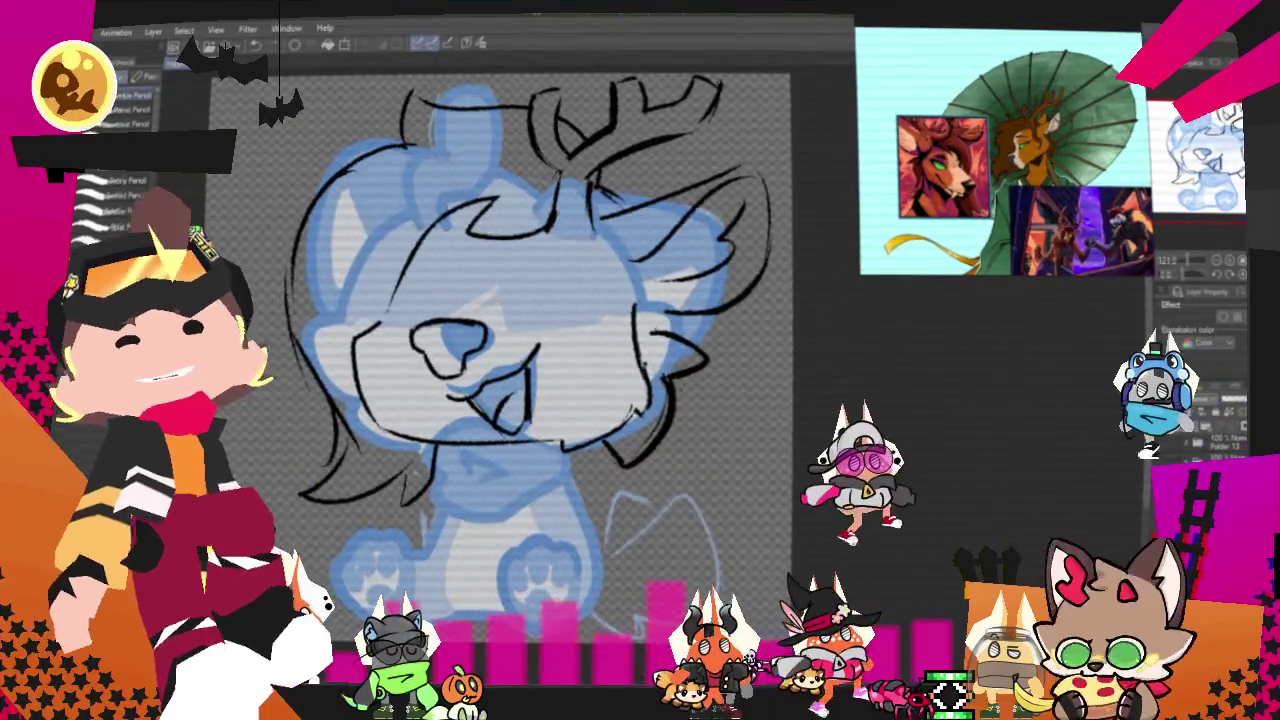
scroll(500, 350, "down", 2)
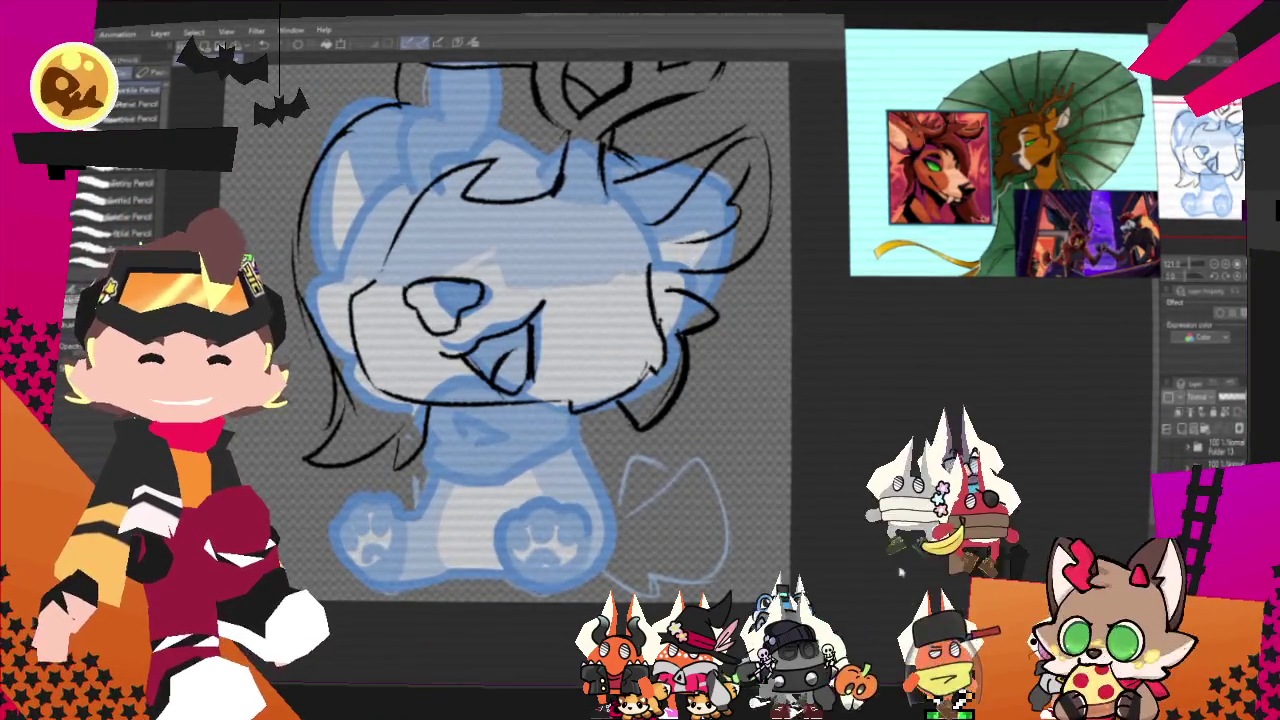
Zoom out to view the whole deer drawing, then zoom back in.
key("ctrl+minus")
key("ctrl+minus")
scroll(548, 372, "up", 3)
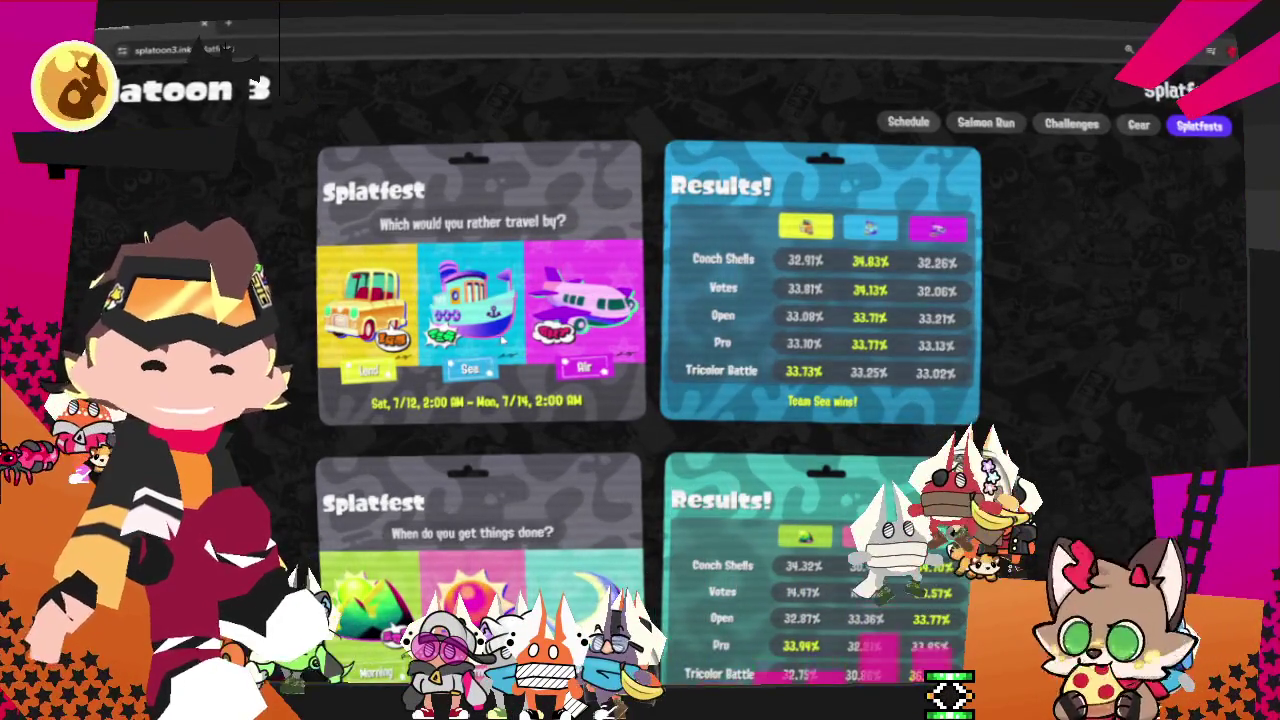
Scroll the Splatfest history down past Team Handshake's win to the Zombie/Skeleton/Ghost tallies.
scroll(472, 313, "down", 4)
scroll(548, 349, "up", 2)
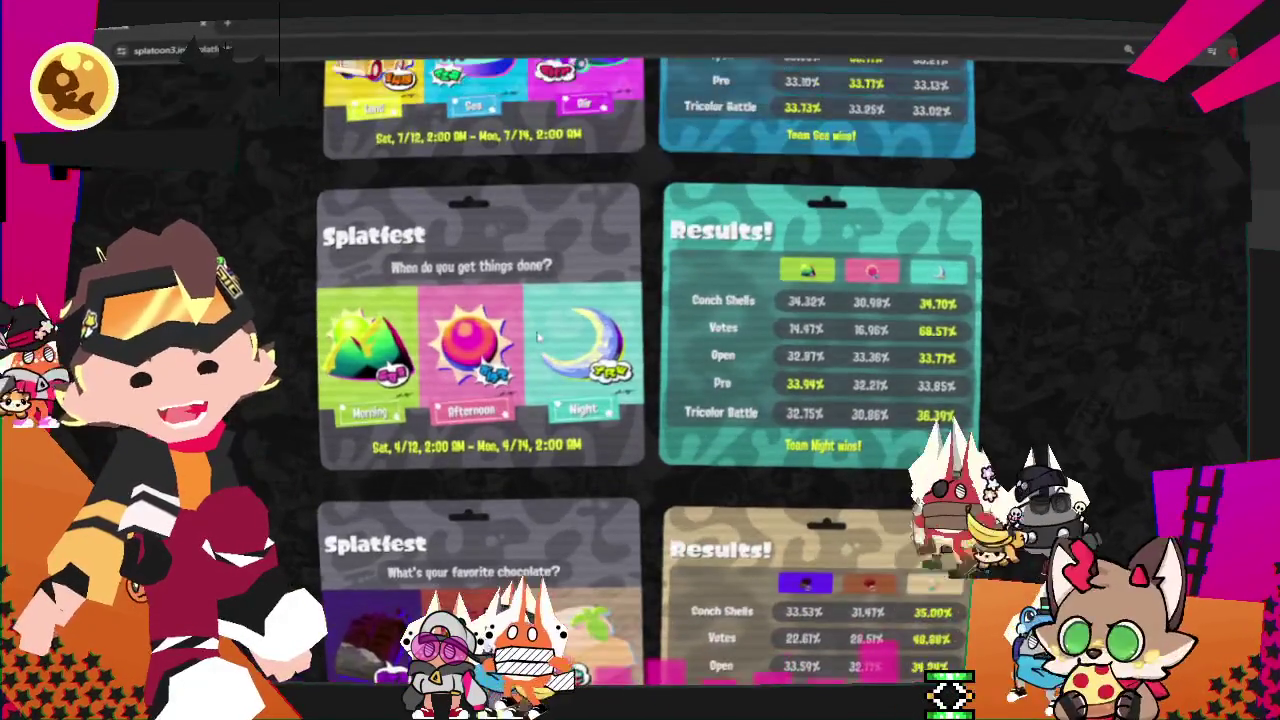
scroll(548, 349, "down", 3)
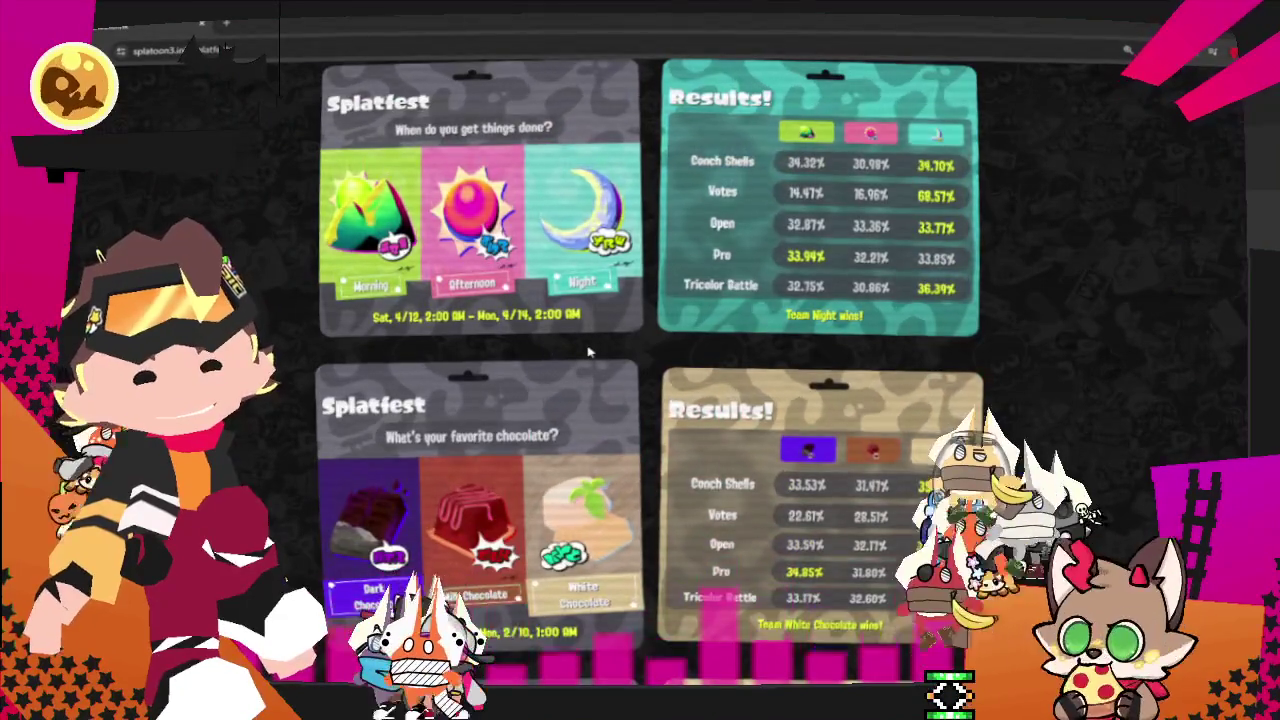
scroll(586, 357, "up", 3)
scroll(847, 406, "down", 5)
scroll(847, 406, "down", 2)
scroll(937, 366, "down", 1)
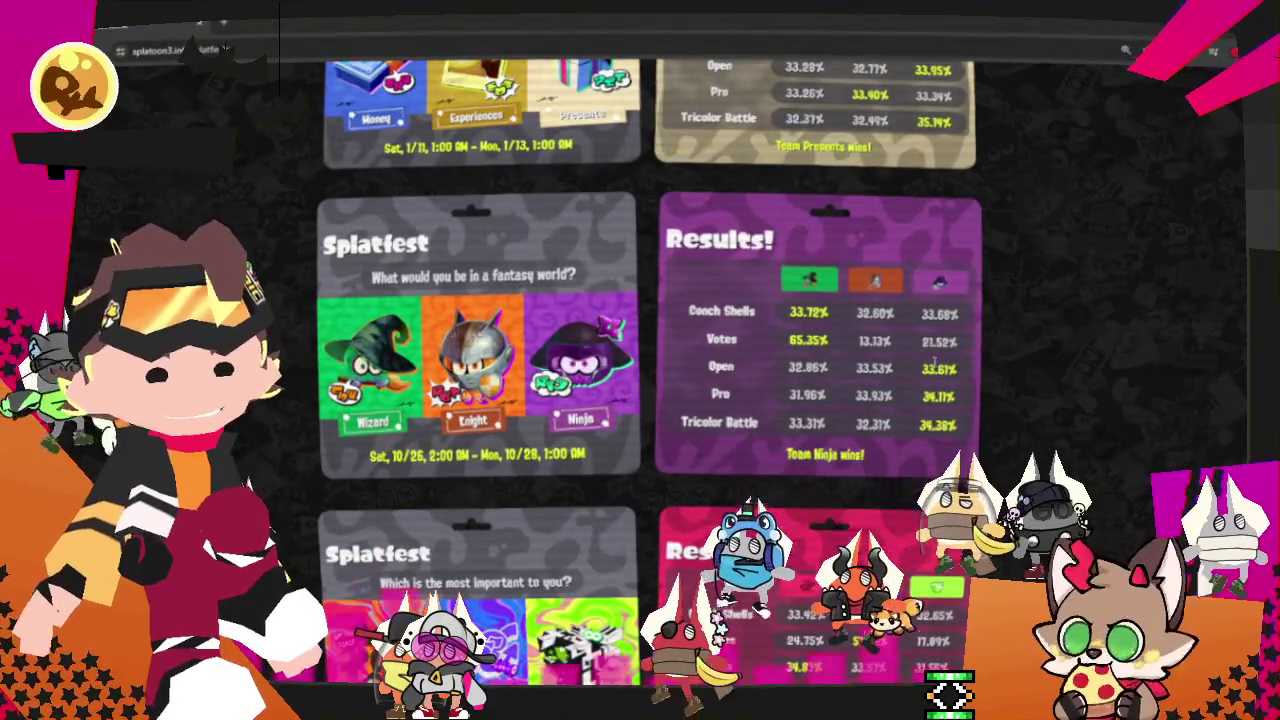
scroll(936, 366, "down", 3)
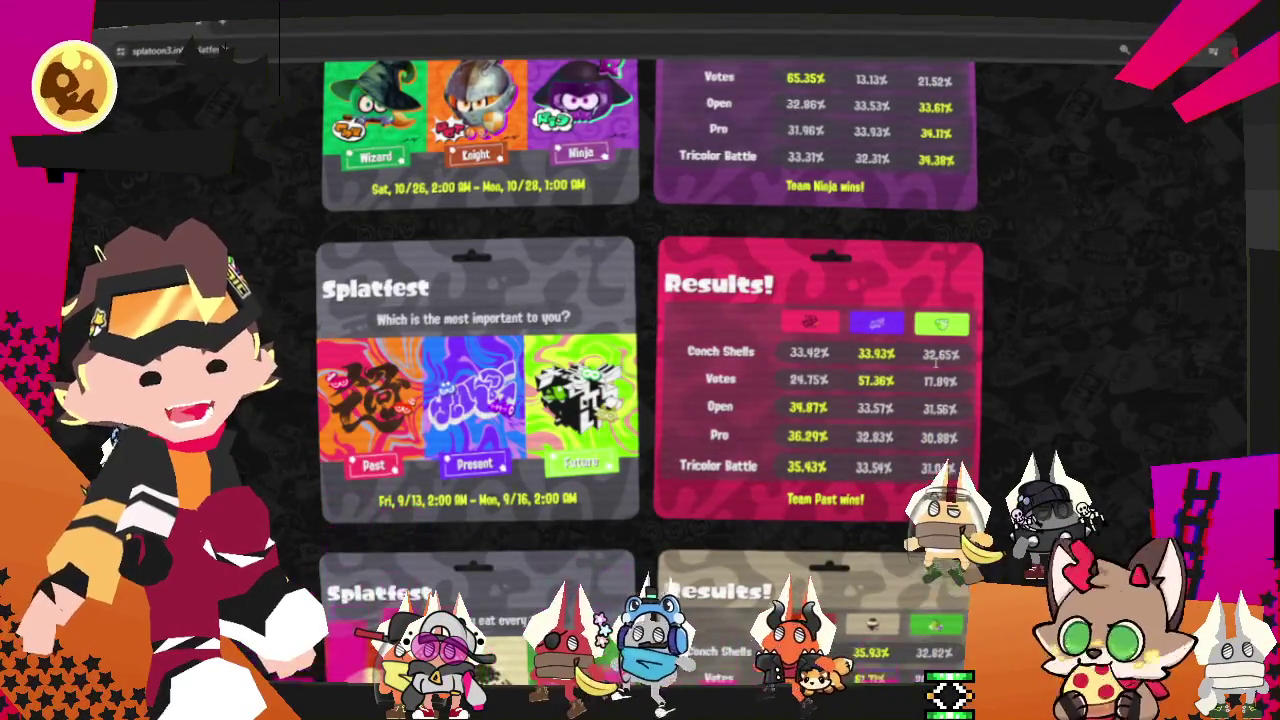
scroll(647, 212, "down", 3)
scroll(647, 212, "down", 2)
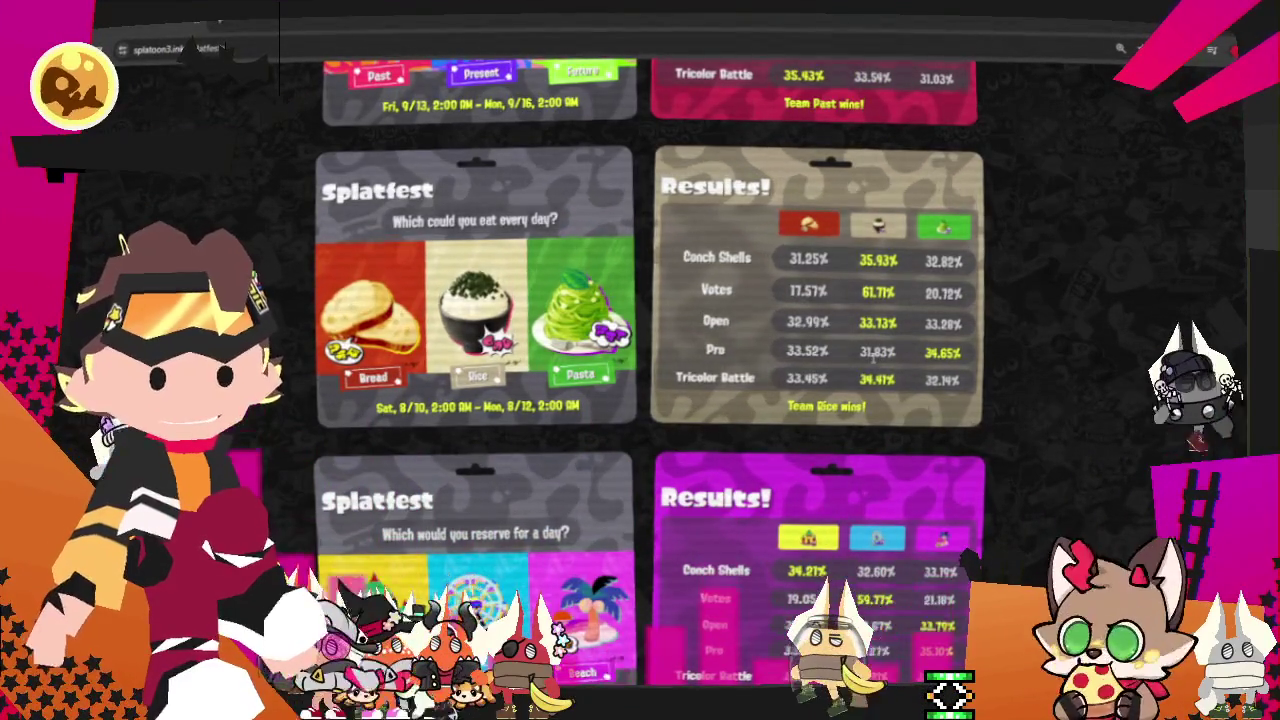
scroll(866, 350, "up", 1)
scroll(866, 350, "up", 2)
scroll(866, 350, "down", 1)
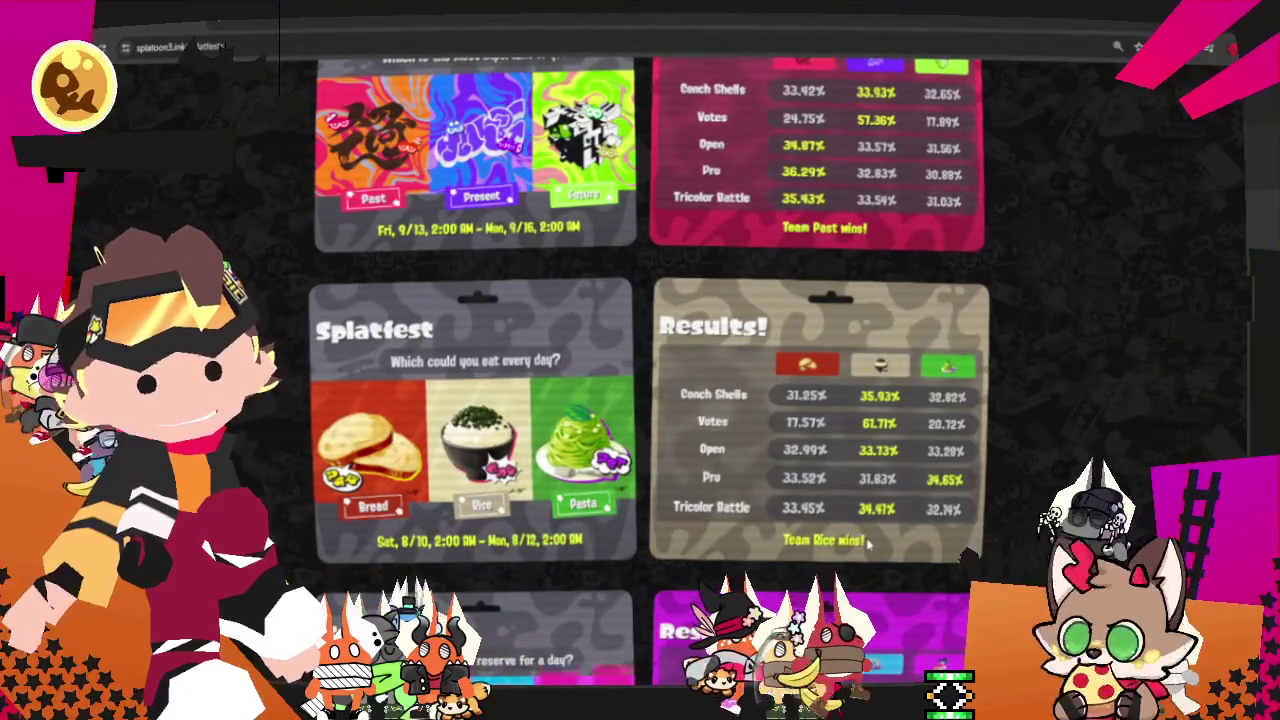
scroll(862, 538, "down", 2)
scroll(862, 538, "down", 1)
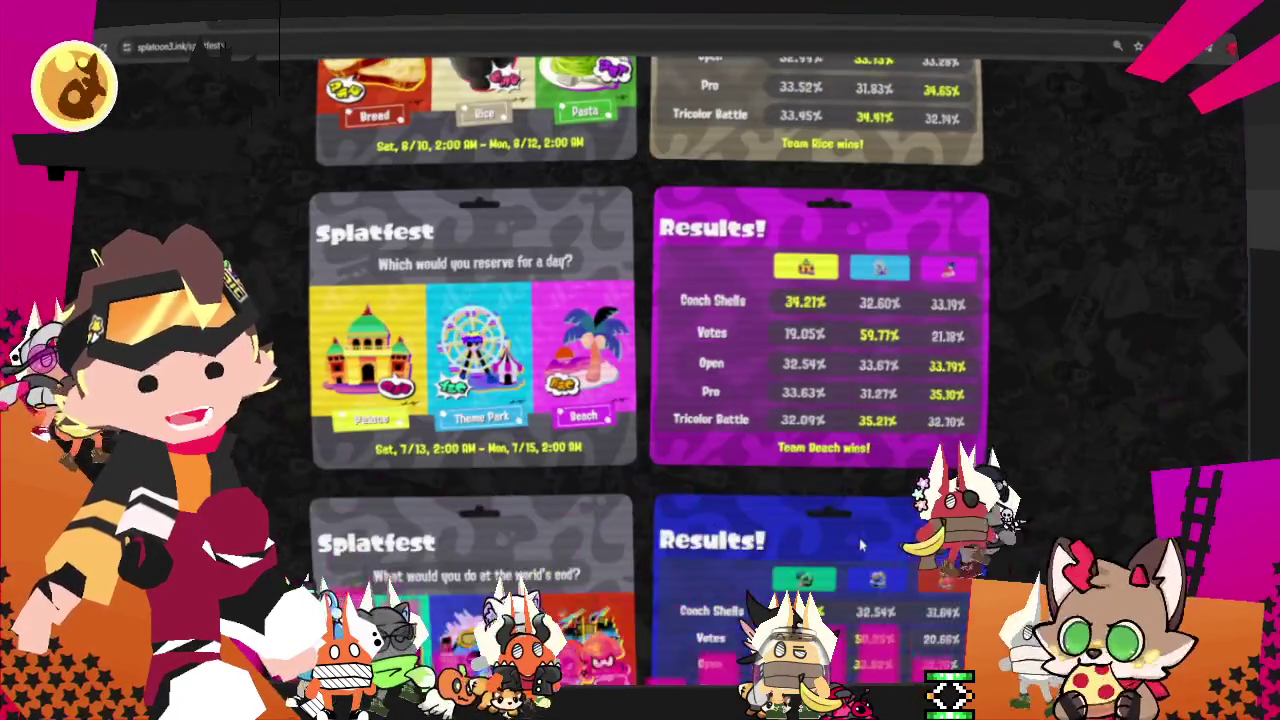
scroll(860, 535, "up", 4)
scroll(858, 530, "down", 5)
scroll(858, 532, "up", 4)
scroll(858, 535, "down", 4)
scroll(858, 536, "down", 5)
scroll(858, 533, "down", 1)
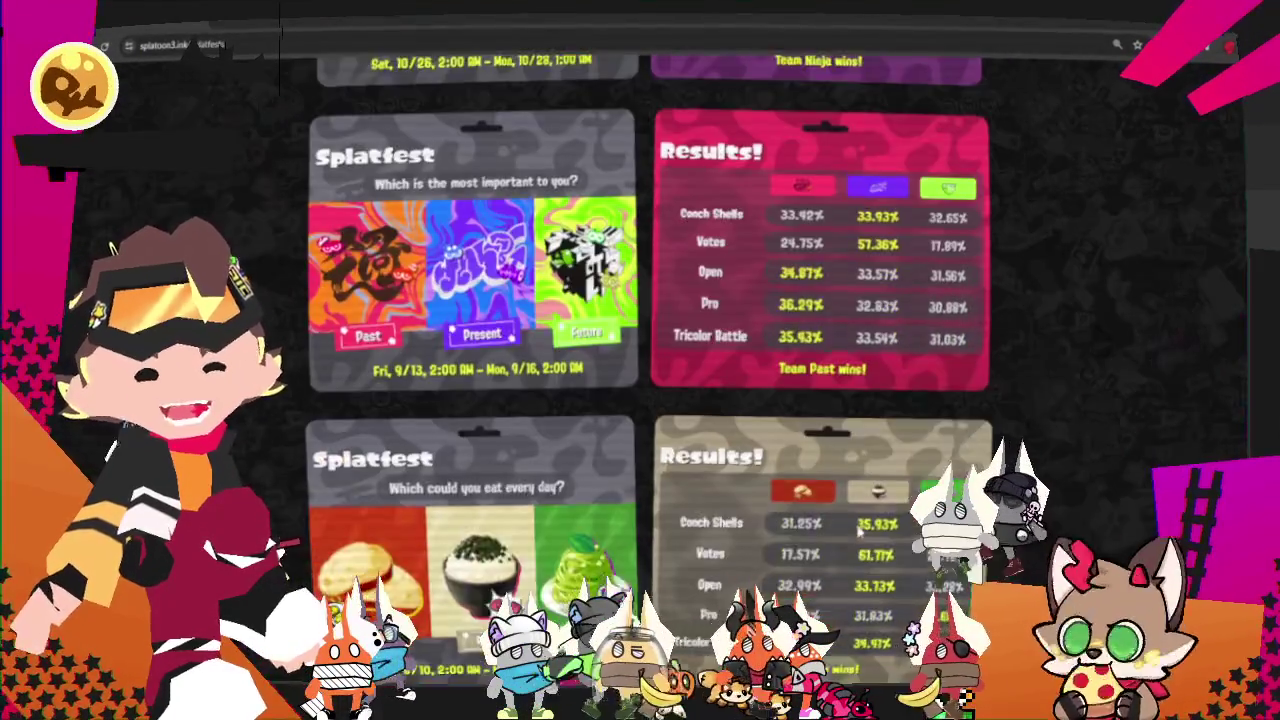
scroll(858, 534, "down", 3)
scroll(858, 536, "down", 1)
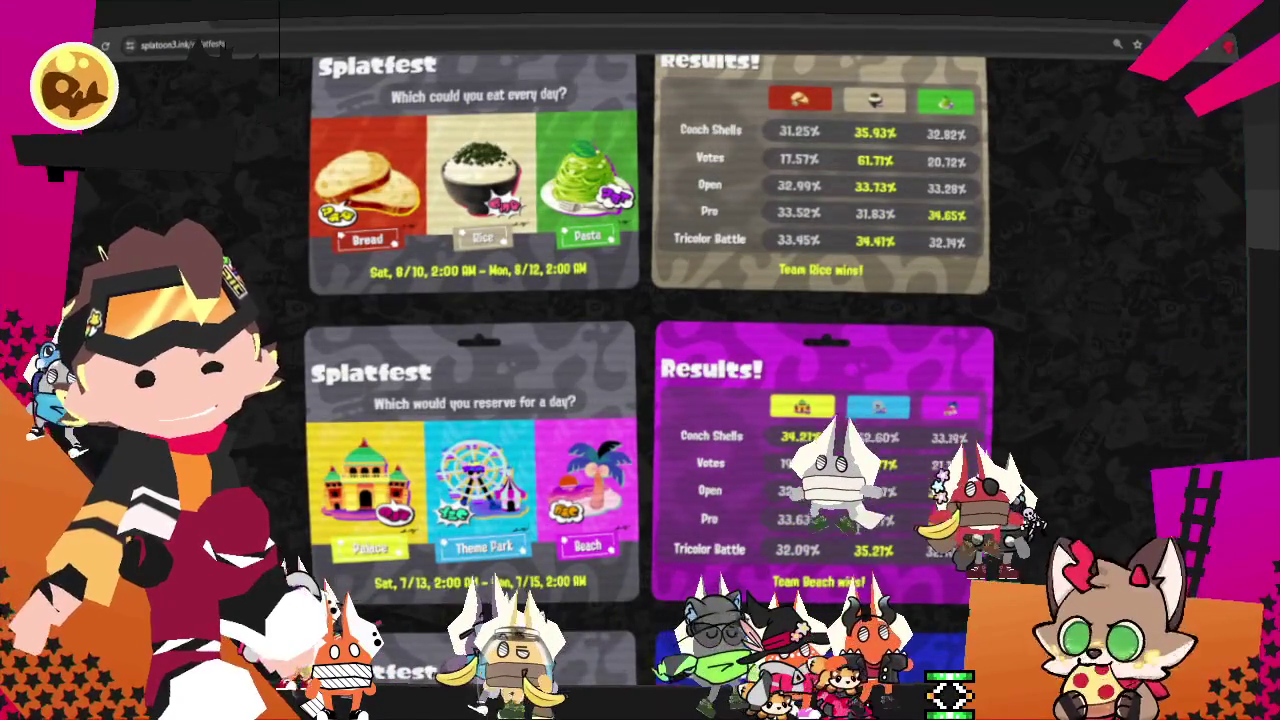
scroll(858, 535, "down", 2)
scroll(897, 455, "down", 1)
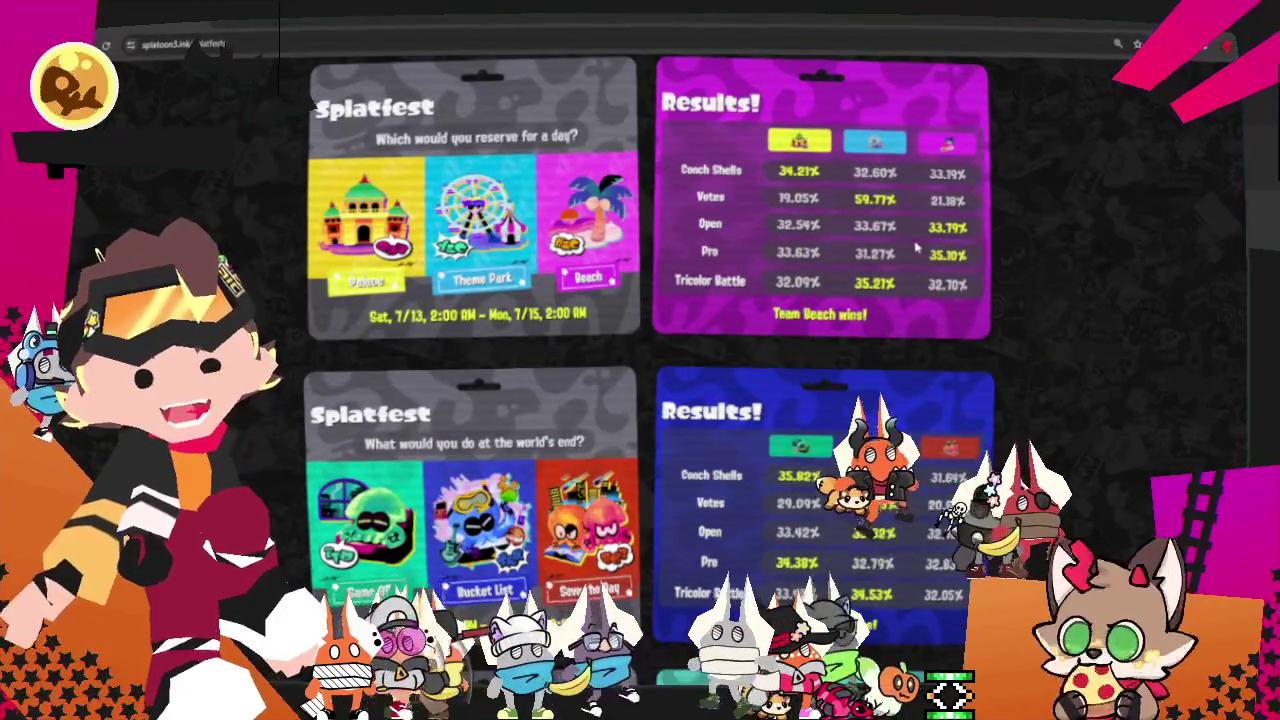
scroll(897, 455, "down", 3)
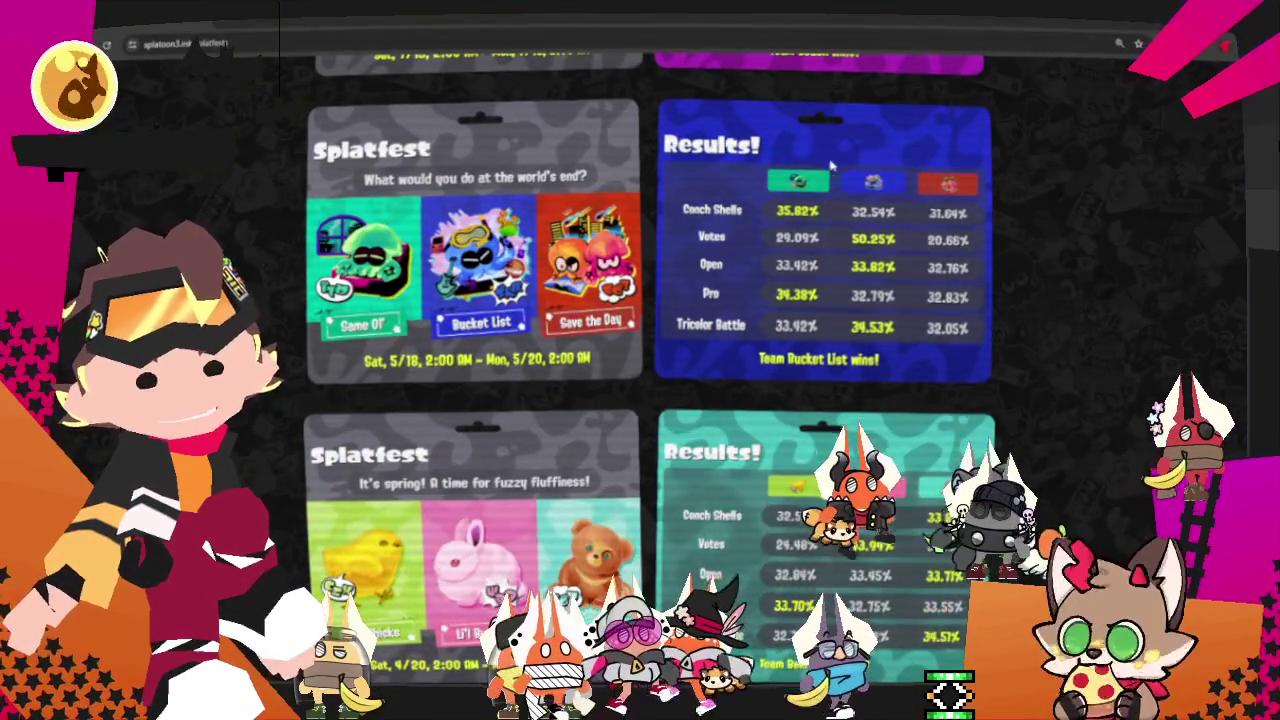
scroll(820, 228, "down", 4)
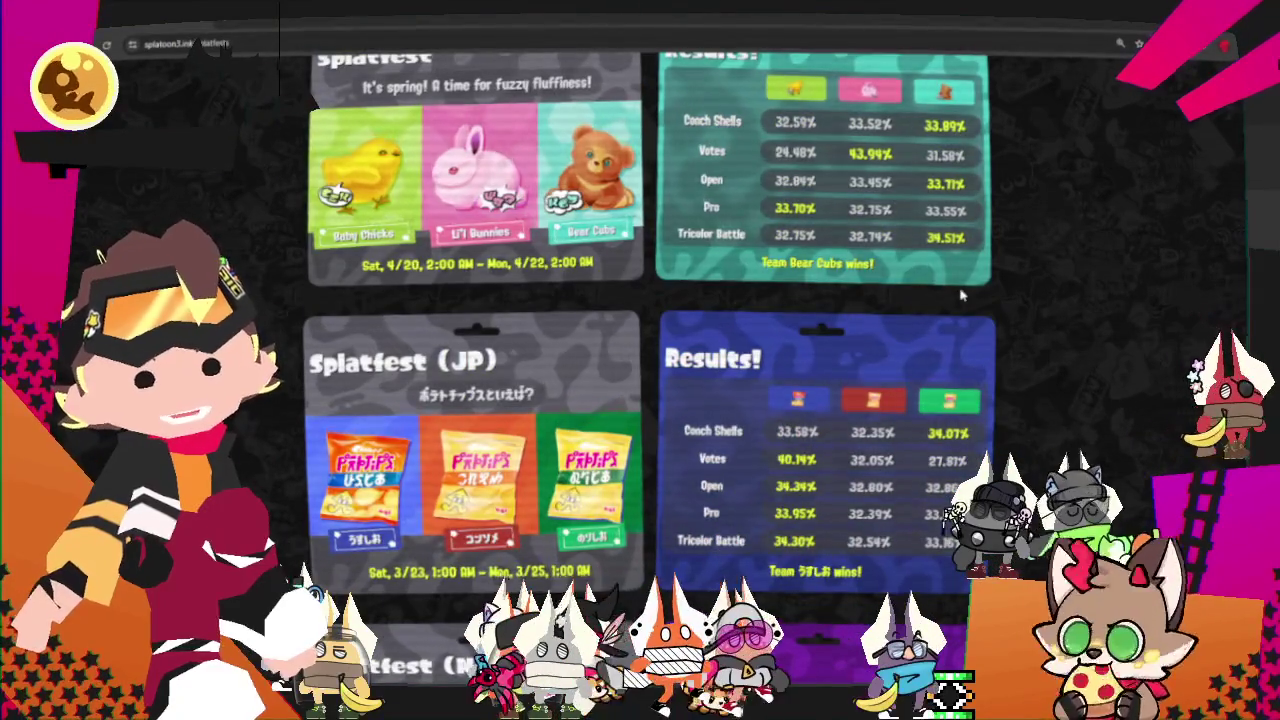
scroll(960, 295, "down", 3)
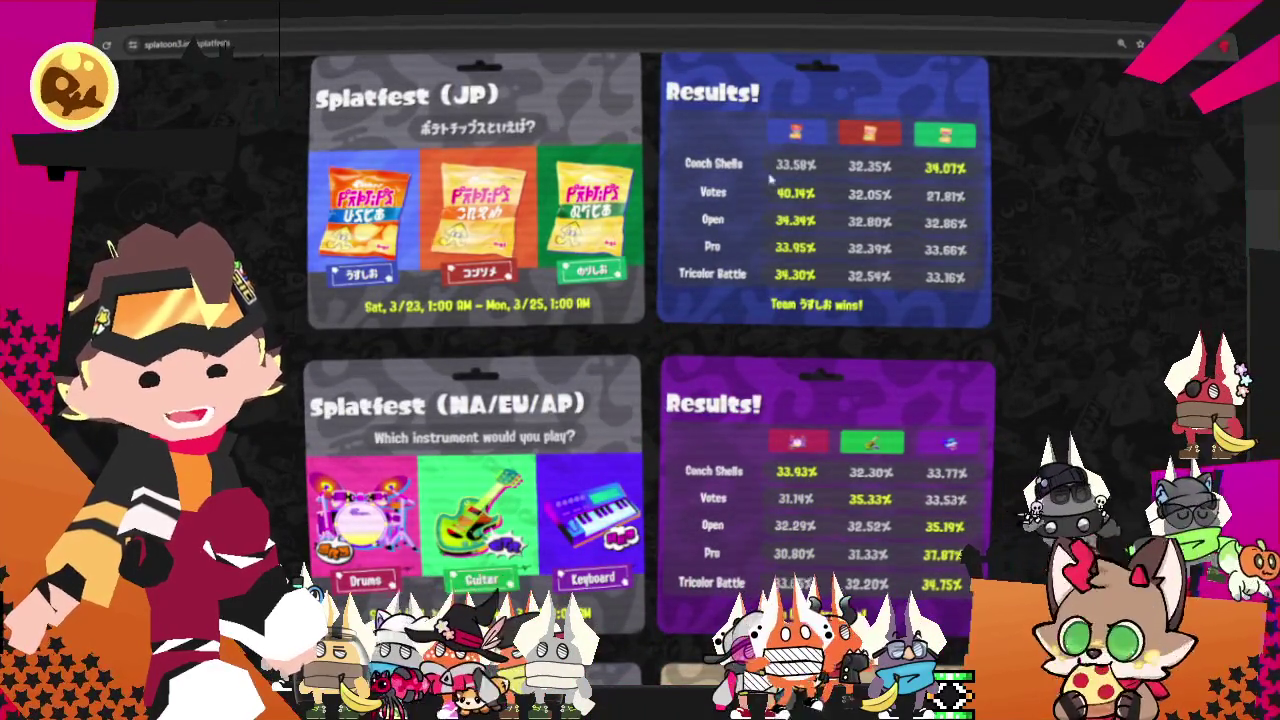
scroll(770, 177, "down", 3)
scroll(944, 230, "down", 3)
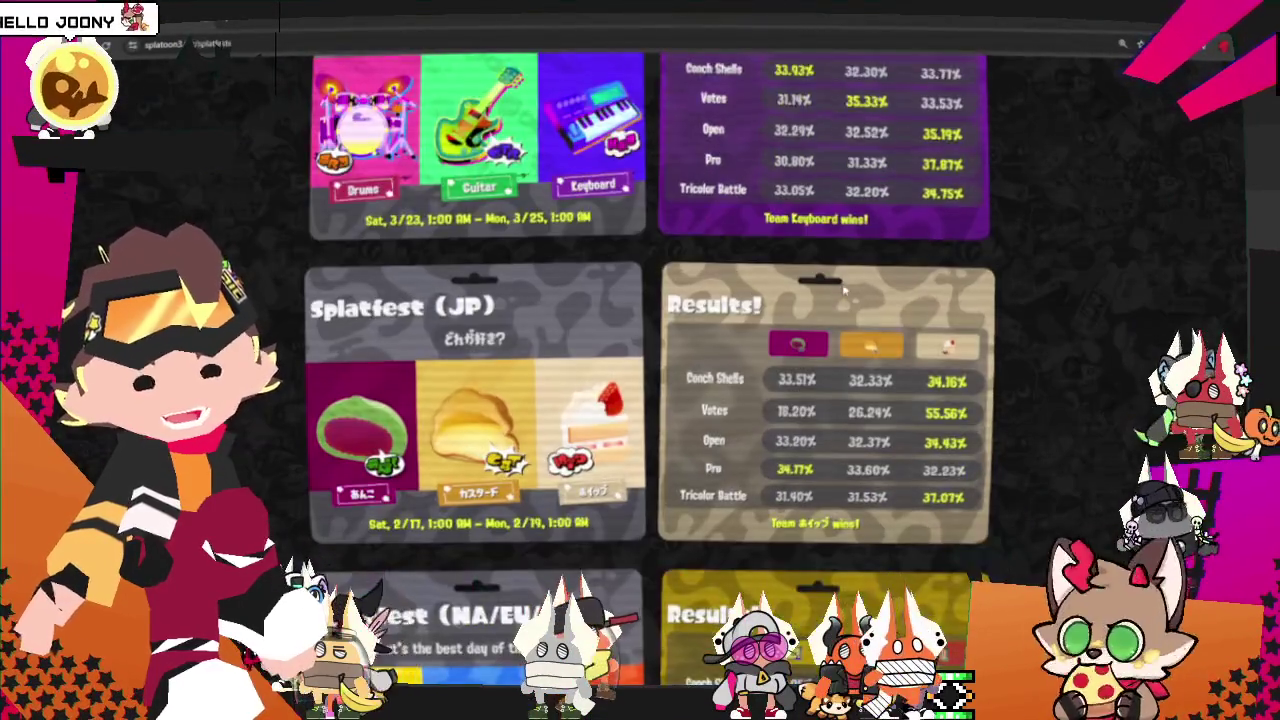
scroll(920, 255, "down", 2)
scroll(895, 283, "down", 1)
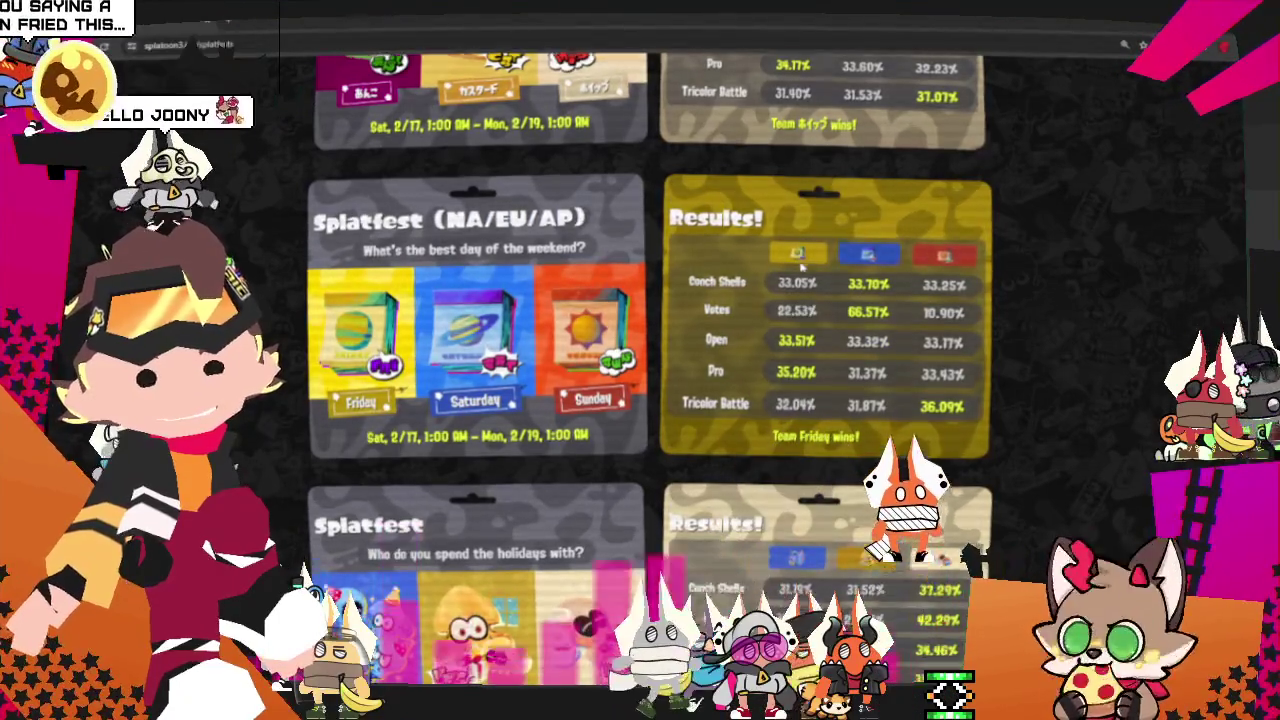
scroll(800, 260, "down", 3)
scroll(930, 300, "down", 4)
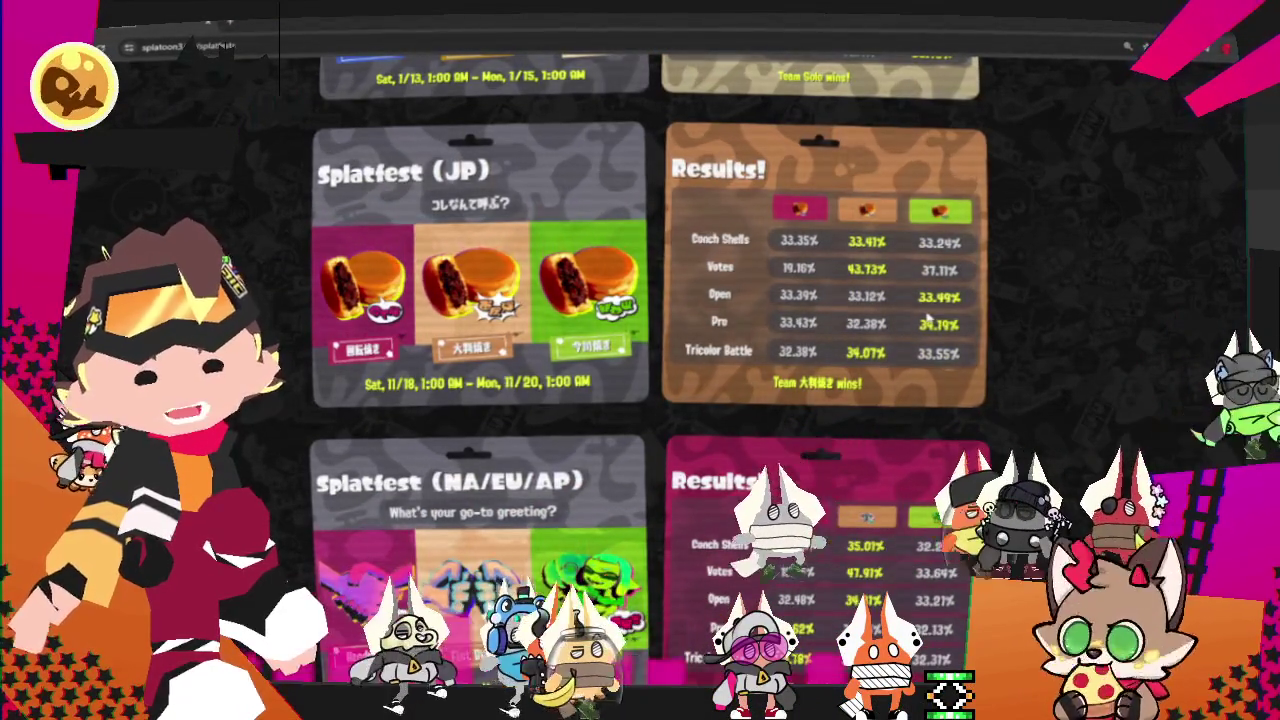
scroll(927, 318, "down", 3)
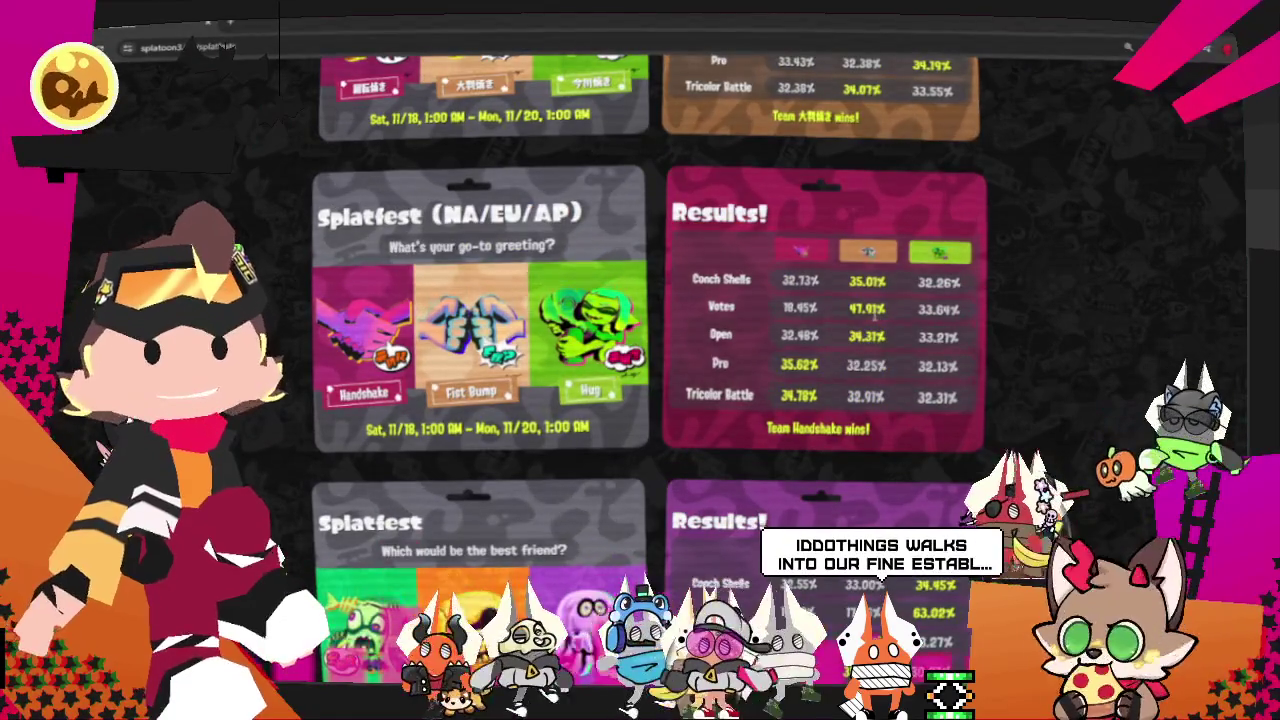
scroll(866, 325, "down", 3)
scroll(866, 312, "up", 3)
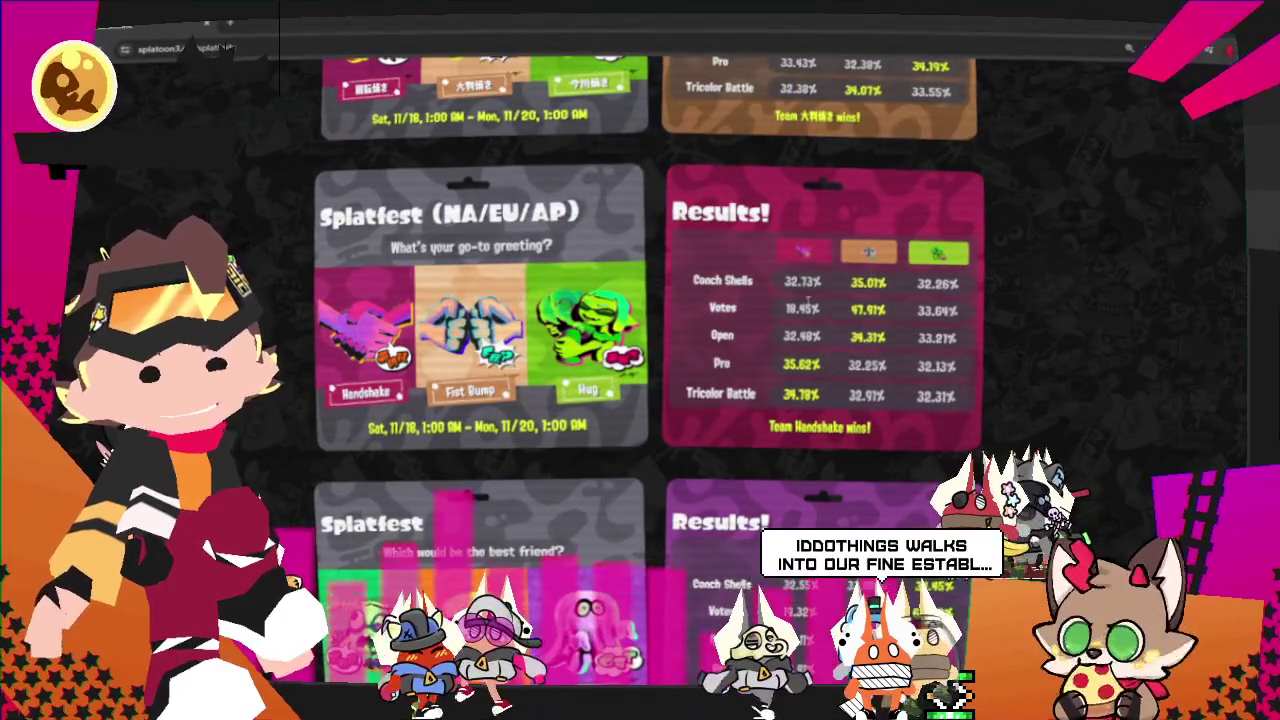
scroll(782, 393, "down", 3)
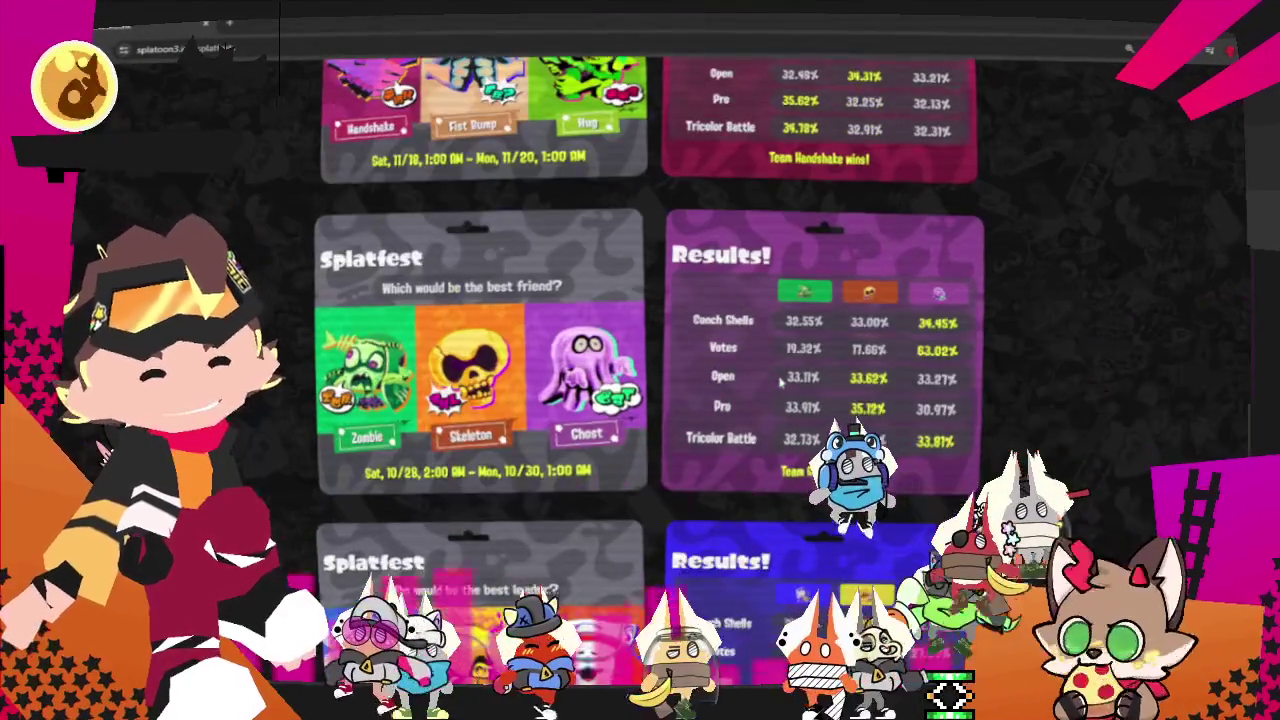
Scroll the Splatfests list down to the potato chips (JP) and 'Which instrument would you play?' cards.
scroll(884, 345, "down", 3)
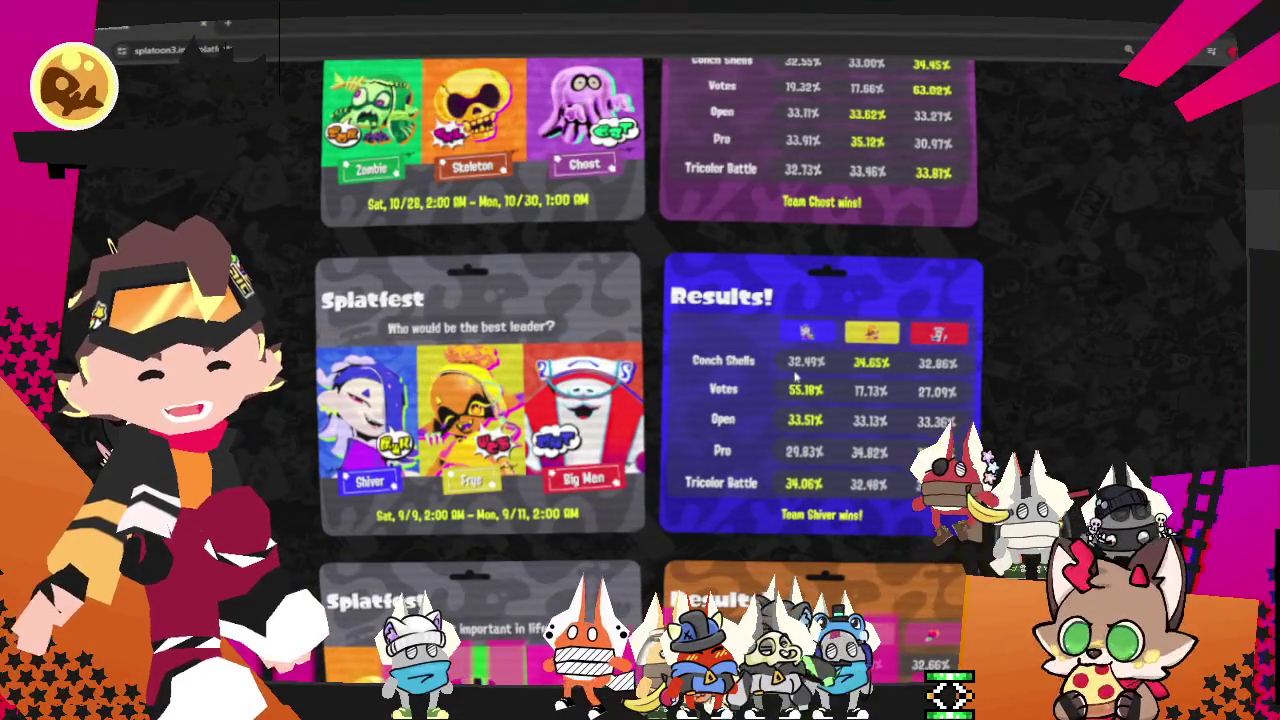
scroll(797, 372, "up", 3)
scroll(797, 372, "down", 7)
scroll(797, 372, "down", 1)
scroll(797, 372, "down", 1)
scroll(650, 370, "down", 3)
scroll(650, 370, "down", 3)
scroll(650, 370, "down", 3)
scroll(778, 359, "down", 1)
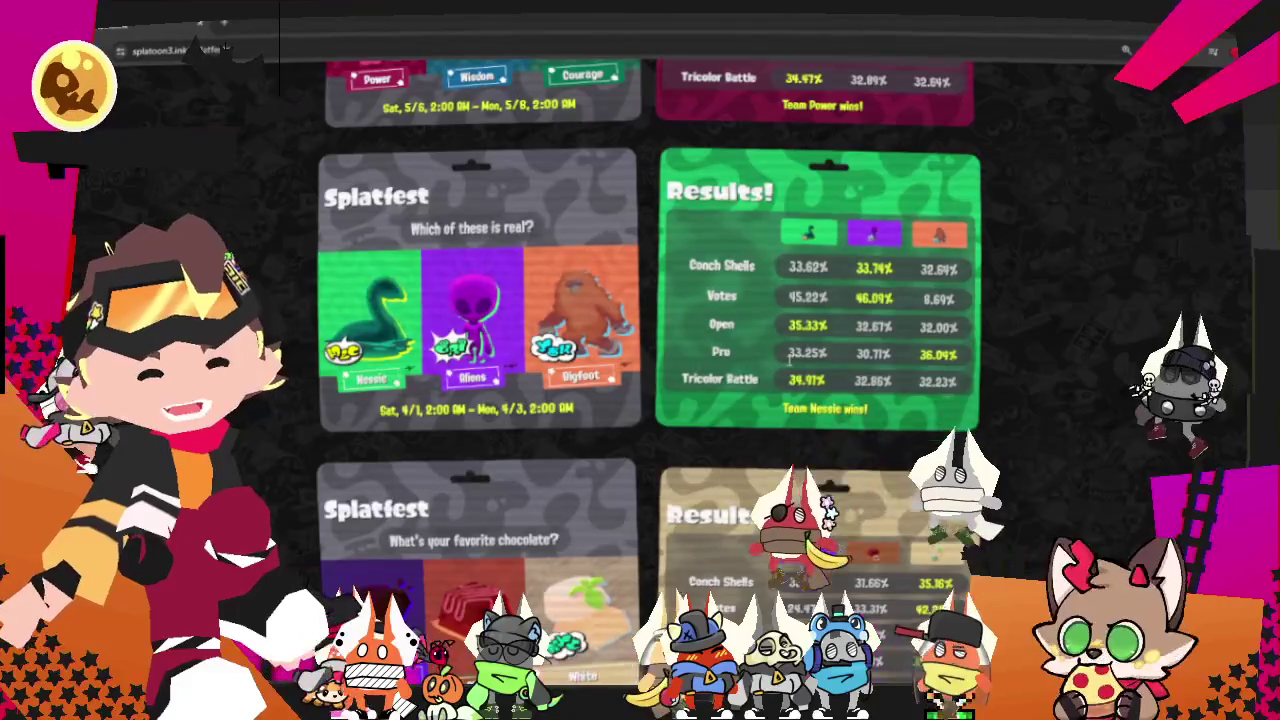
scroll(778, 359, "down", 3)
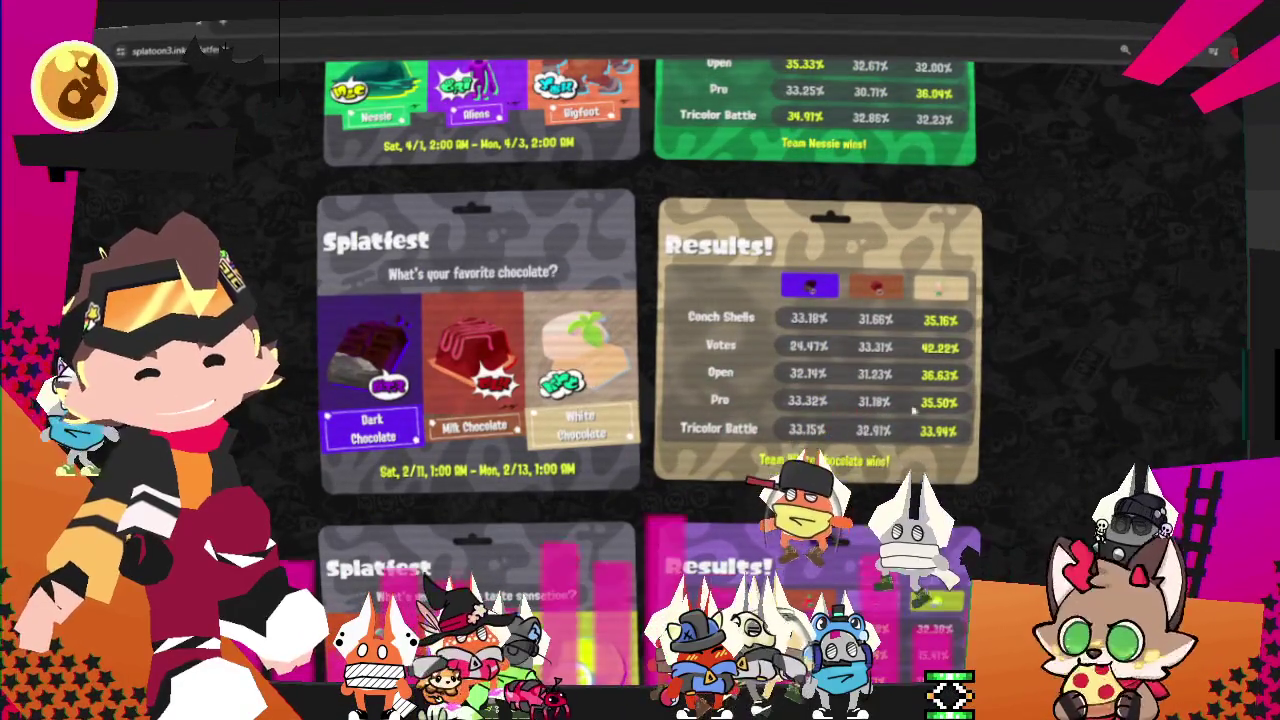
scroll(913, 341, "down", 1)
scroll(900, 340, "down", 2)
scroll(880, 338, "down", 1)
scroll(858, 338, "up", 1)
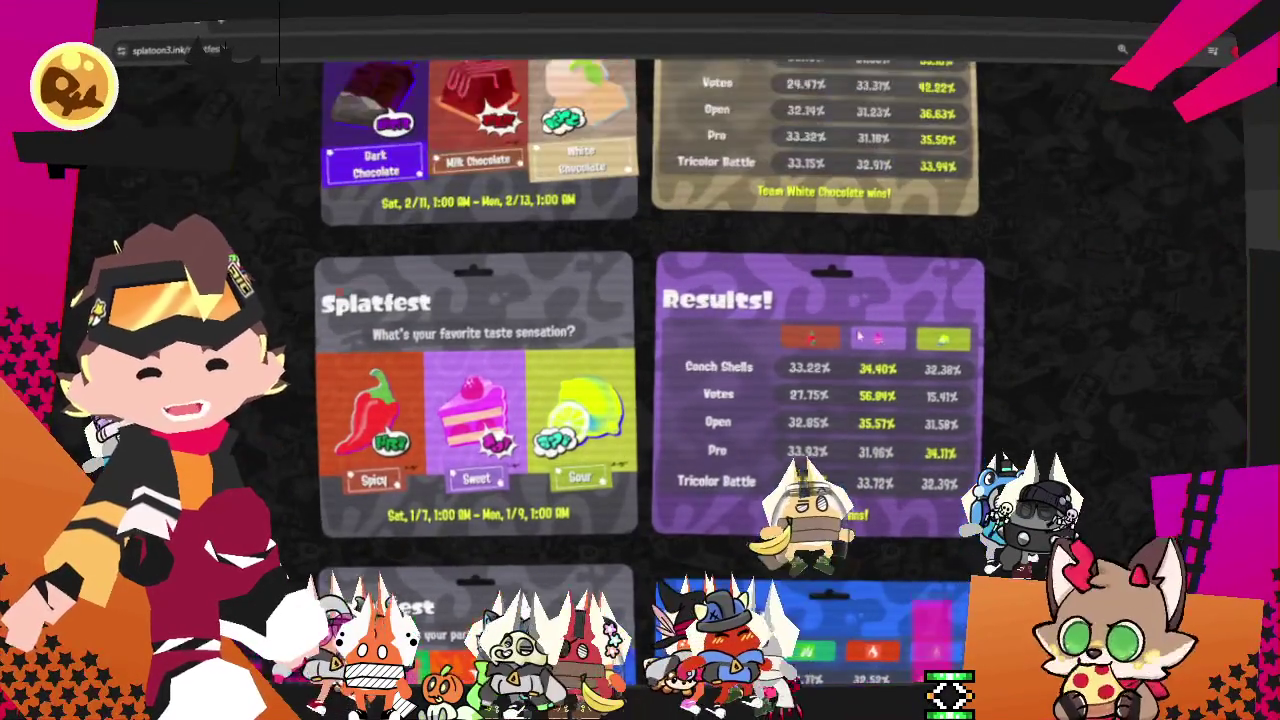
scroll(855, 342, "down", 2)
scroll(845, 344, "down", 1)
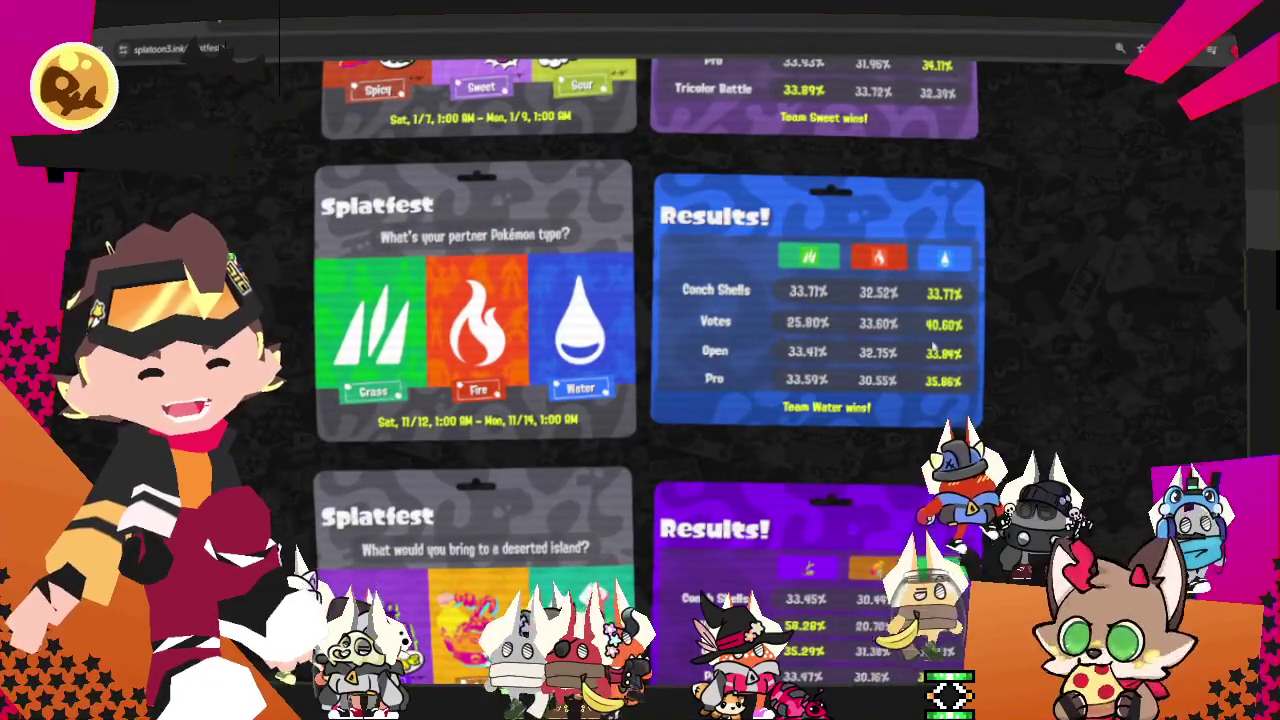
scroll(932, 345, "down", 1)
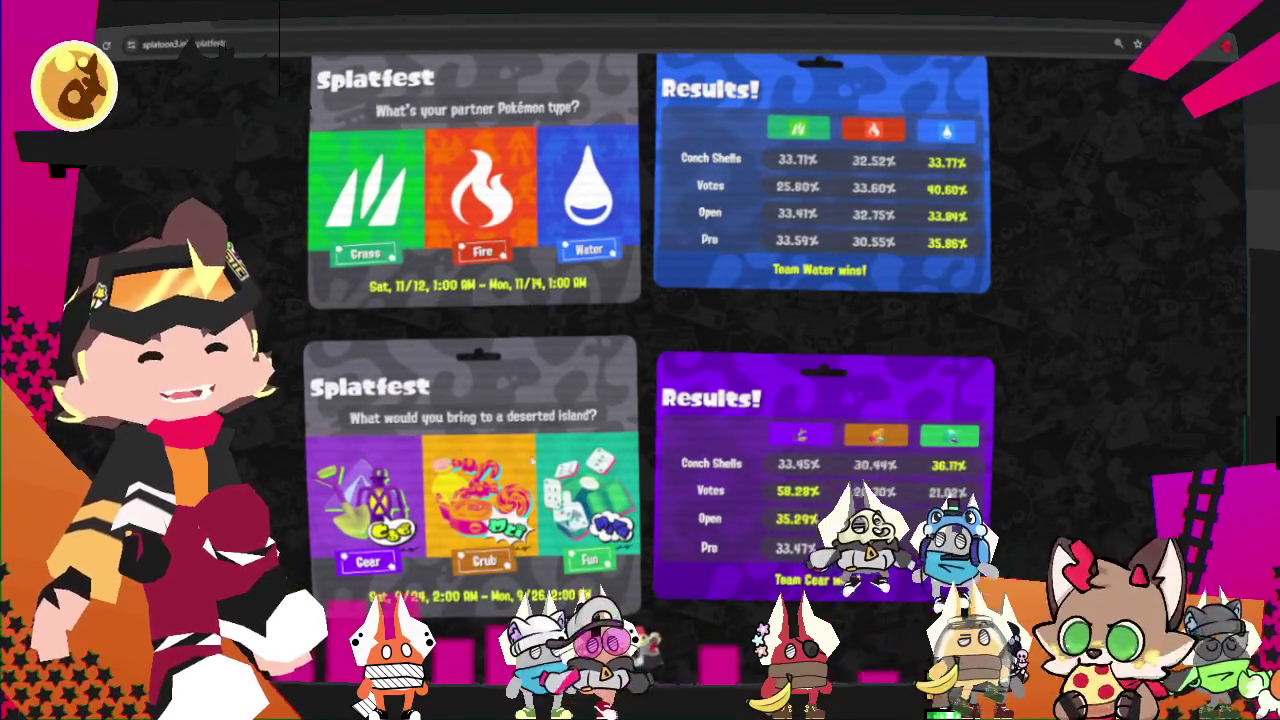
scroll(581, 405, "down", 5)
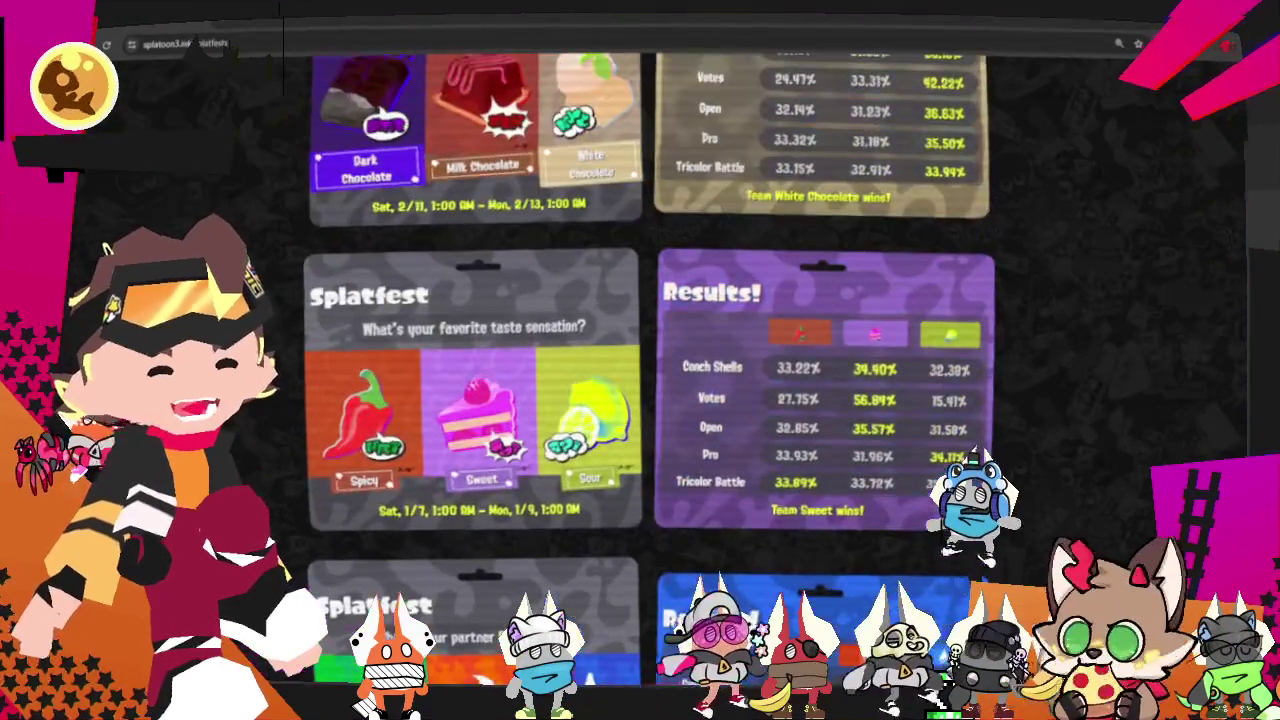
scroll(585, 407, "down", 5)
scroll(590, 408, "down", 5)
scroll(597, 410, "down", 5)
scroll(597, 410, "down", 5)
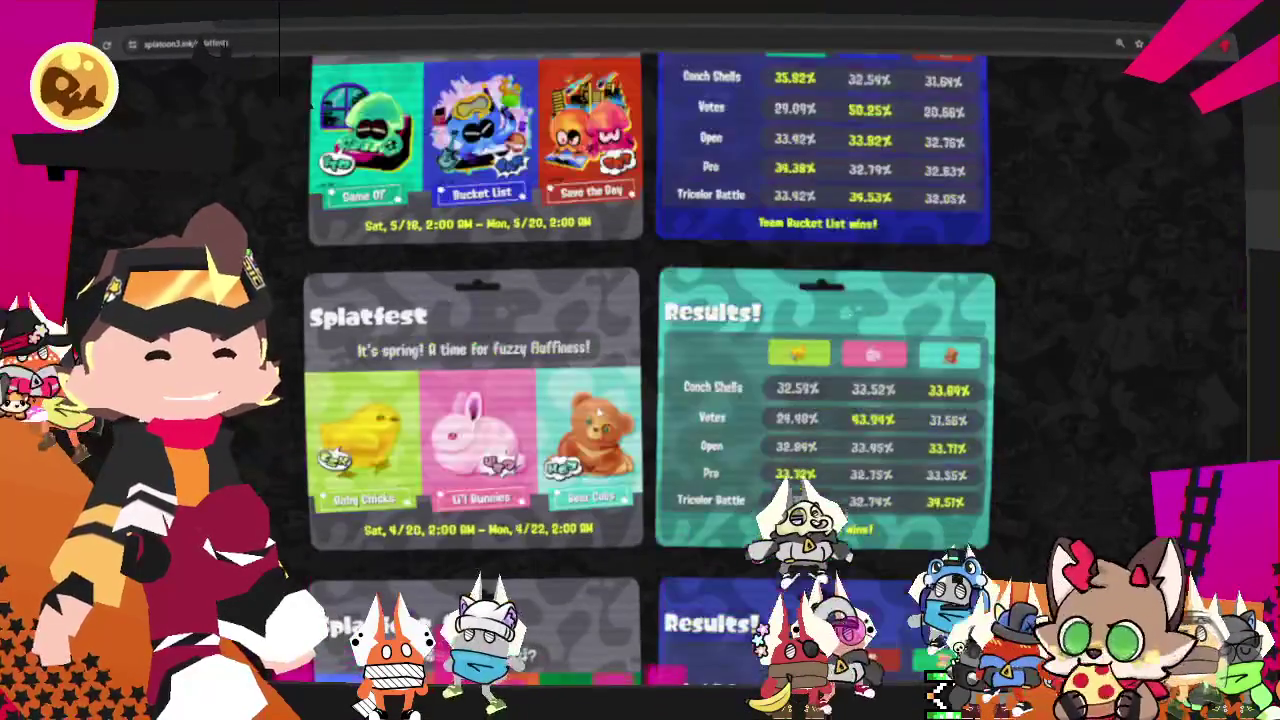
scroll(594, 418, "up", 5)
scroll(594, 418, "up", 5)
scroll(594, 417, "up", 5)
scroll(594, 415, "up", 5)
scroll(594, 418, "down", 1)
scroll(596, 415, "down", 2)
scroll(600, 411, "down", 1)
scroll(602, 408, "down", 4)
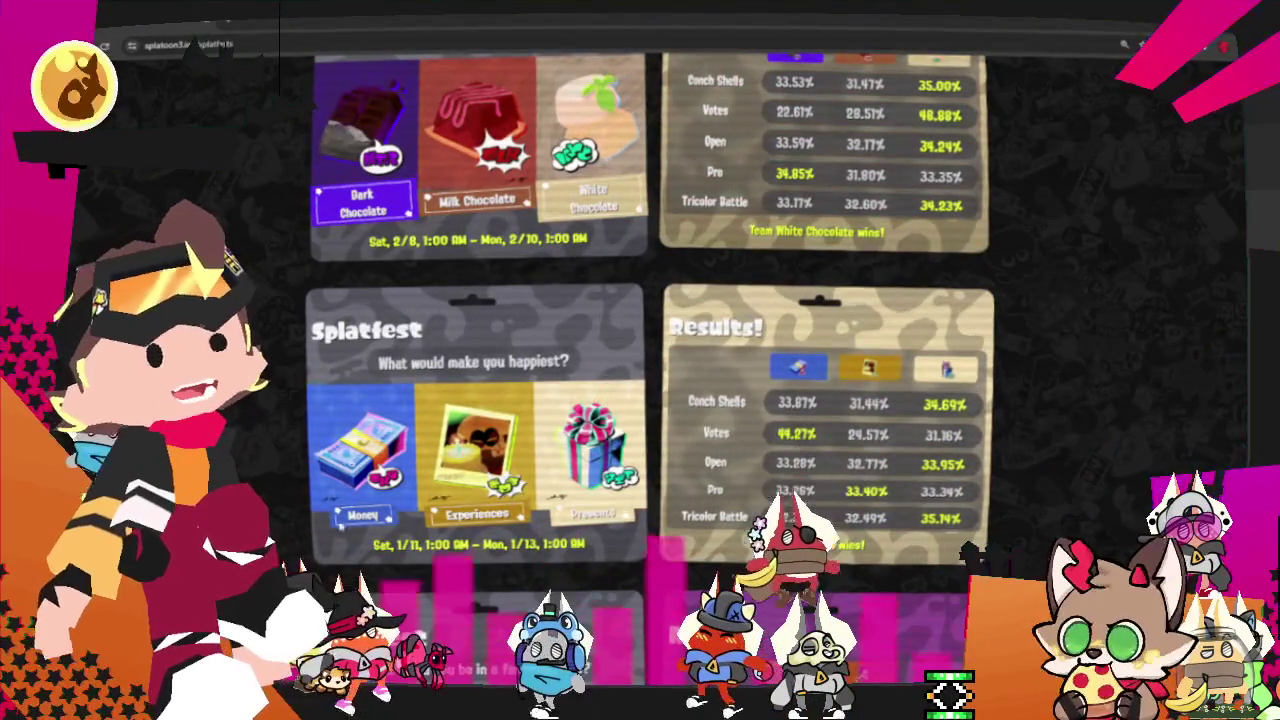
scroll(602, 408, "down", 8)
scroll(602, 408, "down", 8)
scroll(602, 408, "down", 8)
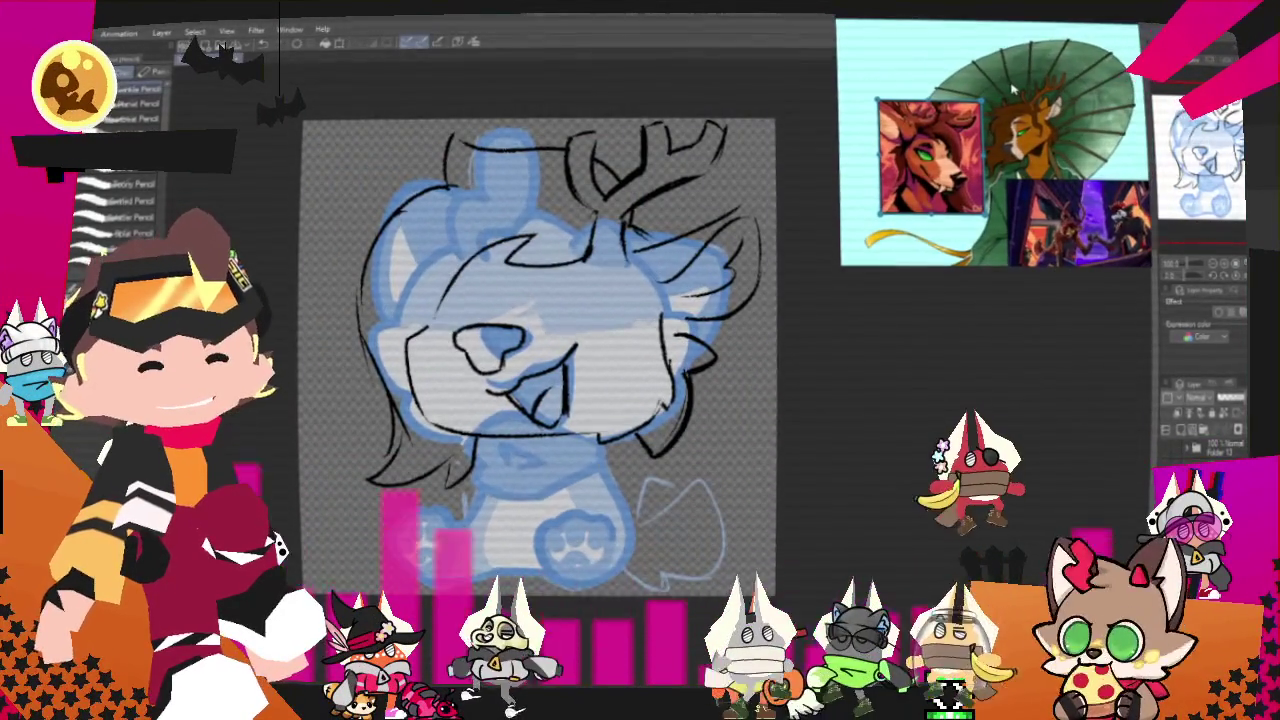
Zoom the canvas in to frame the deer's face and paws for inking.
scroll(603, 302, "down", 2)
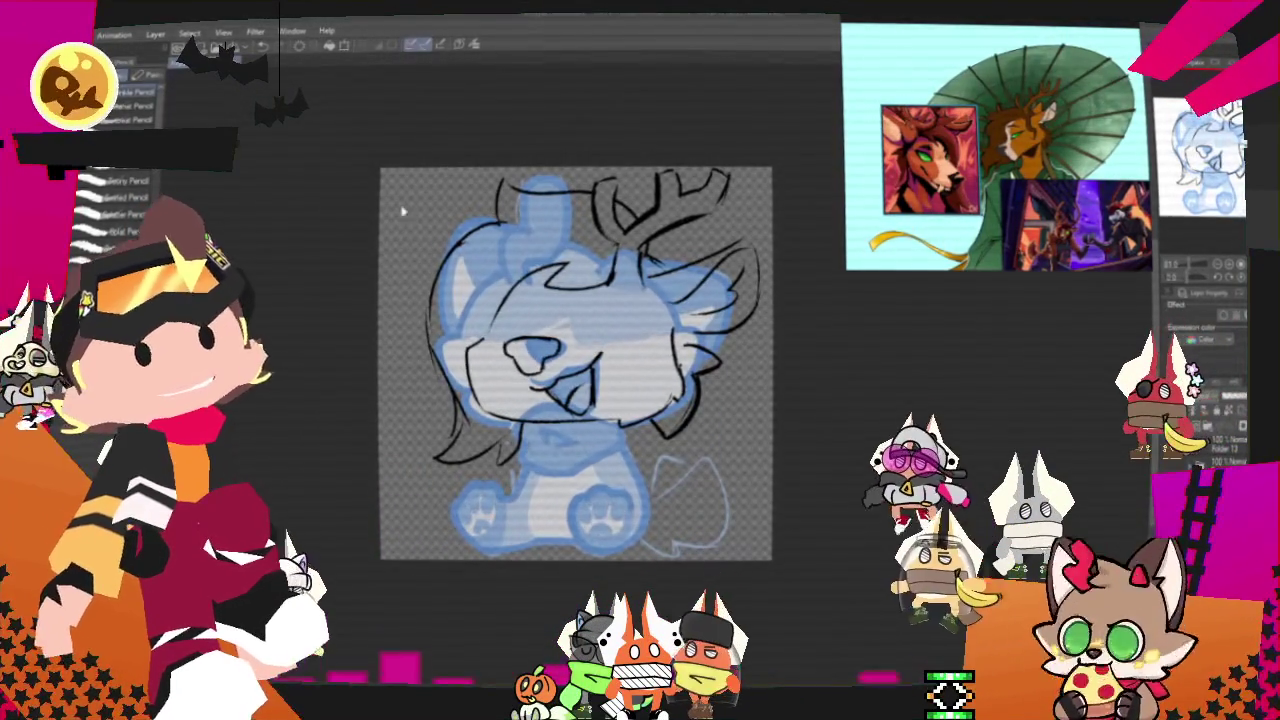
scroll(604, 355, "up", 1)
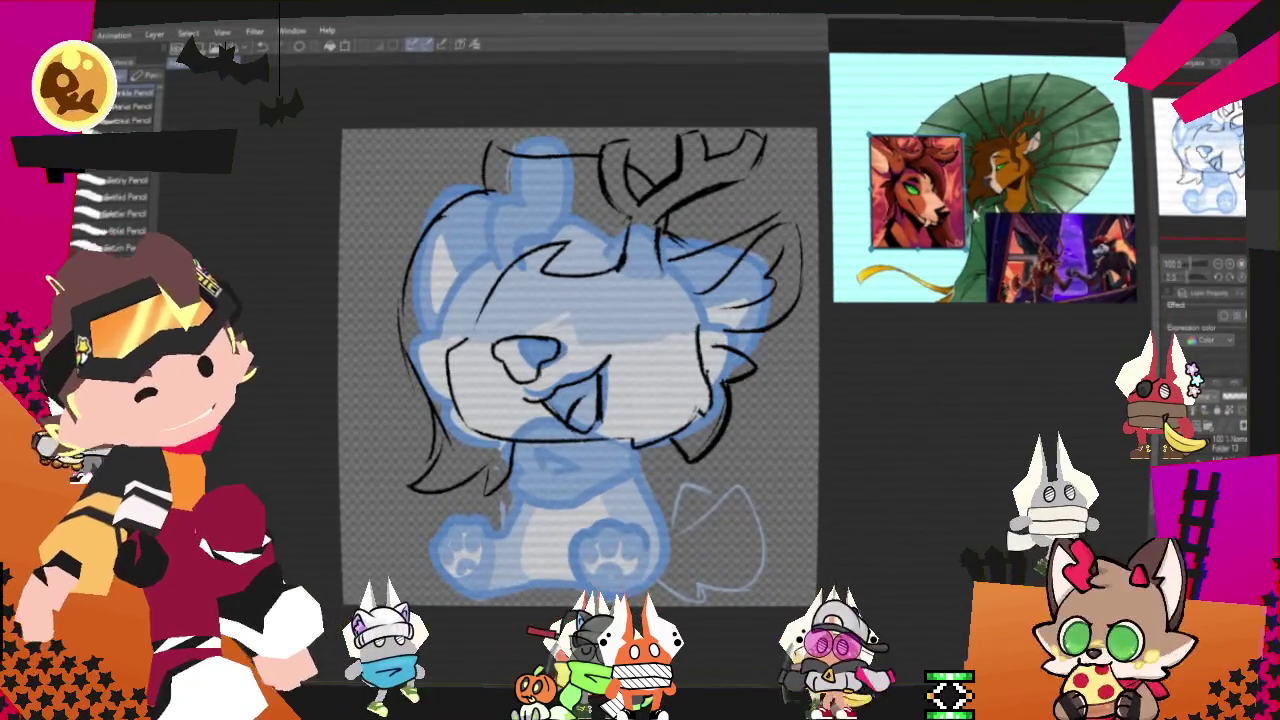
scroll(731, 497, "up", 2)
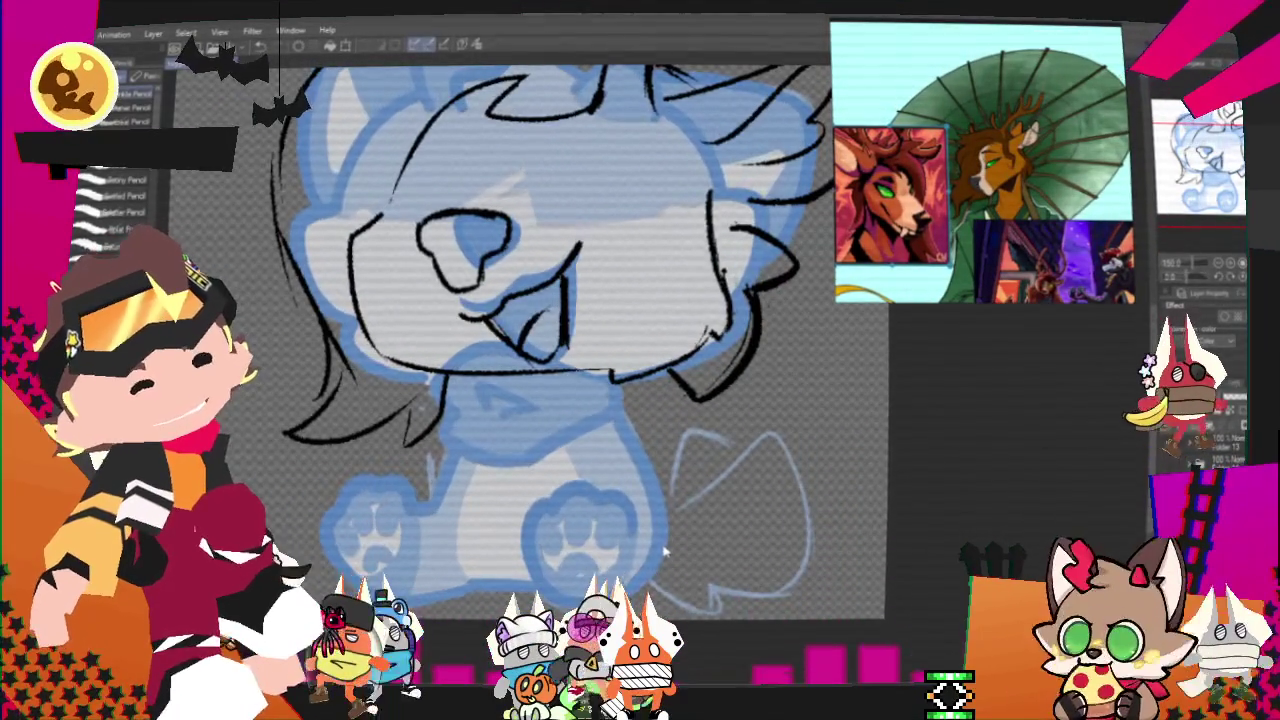
scroll(575, 340, "down", 2)
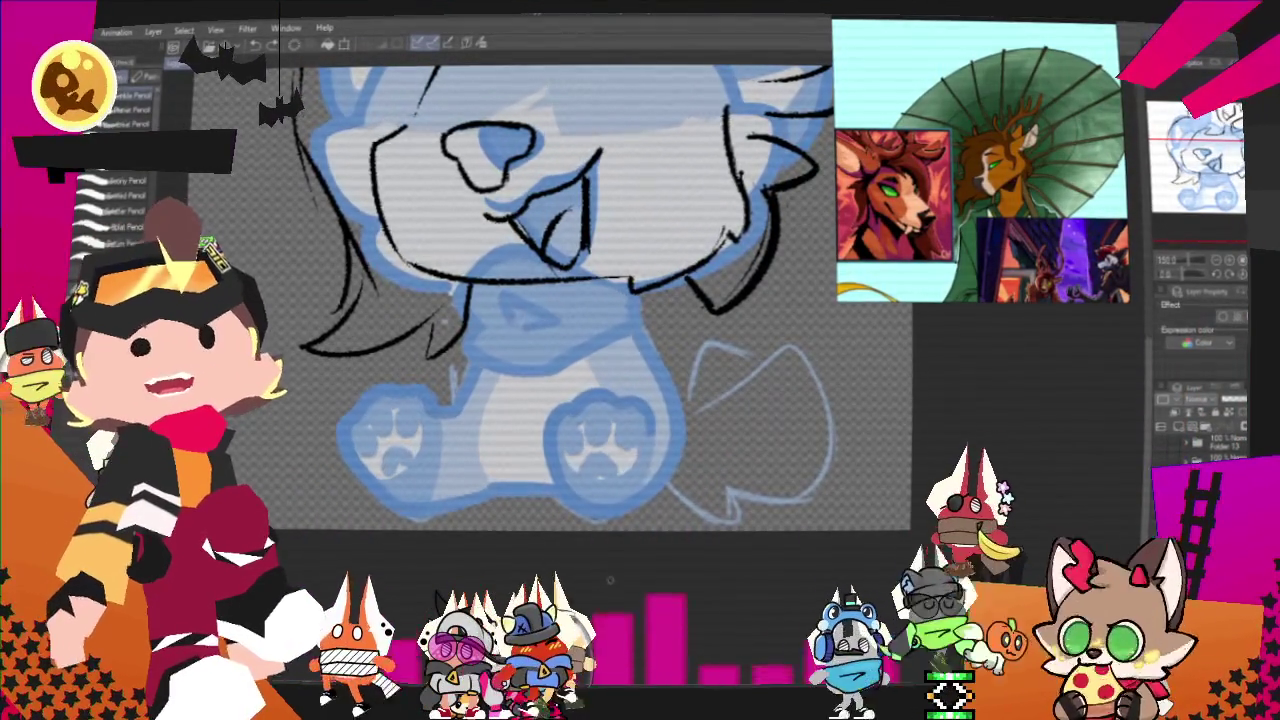
Ink the body's side line, the left paw outline and the bottom body edge in black.
left_click_drag(497, 300, 455, 412)
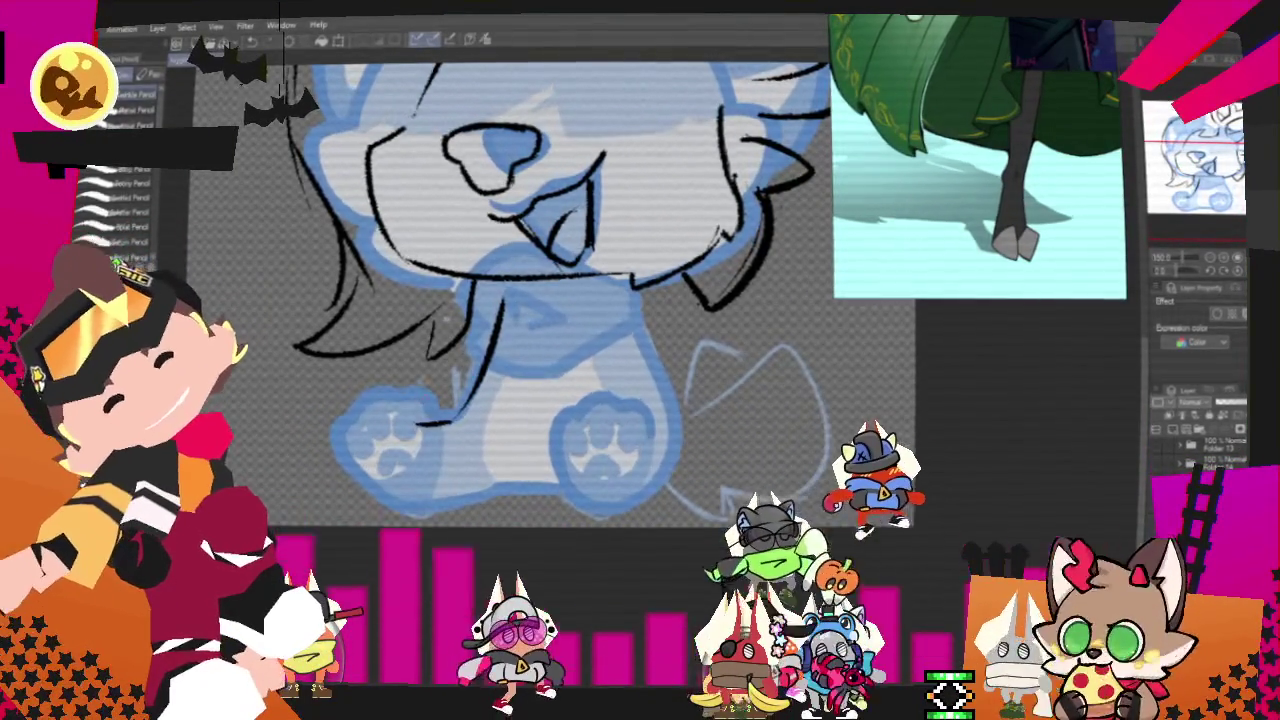
left_click_drag(357, 420, 445, 418)
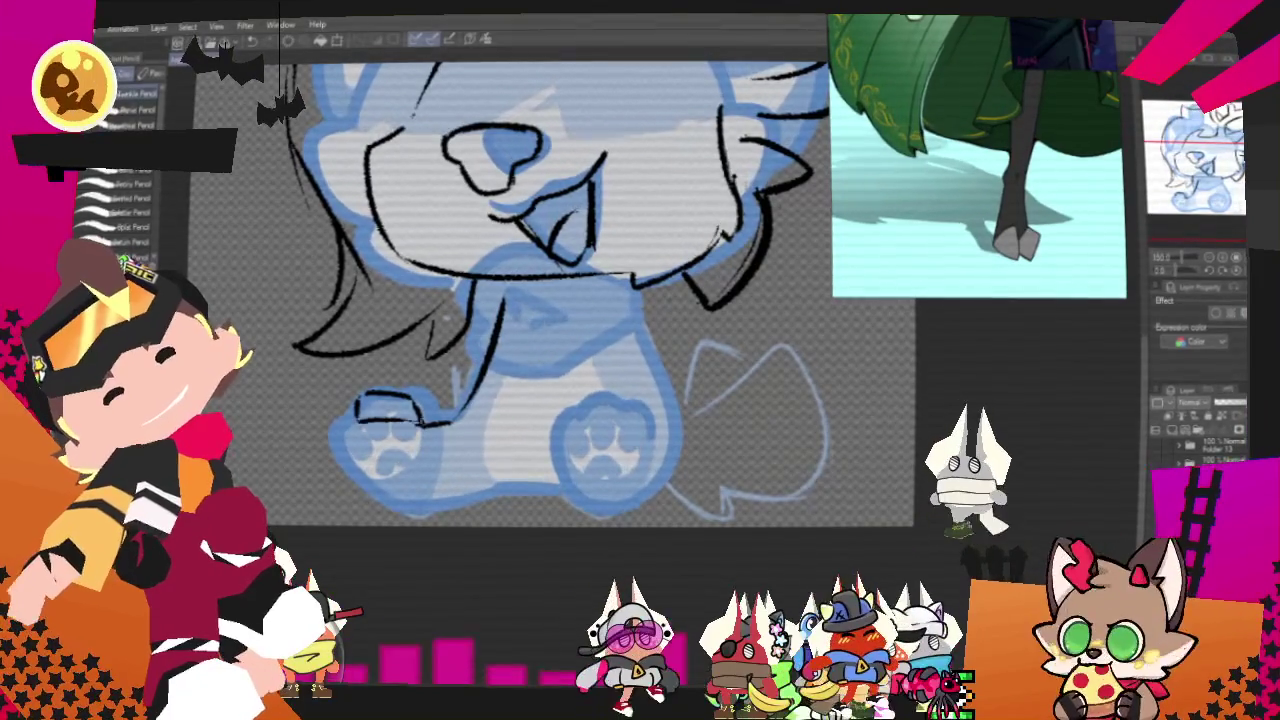
left_click_drag(358, 402, 350, 462)
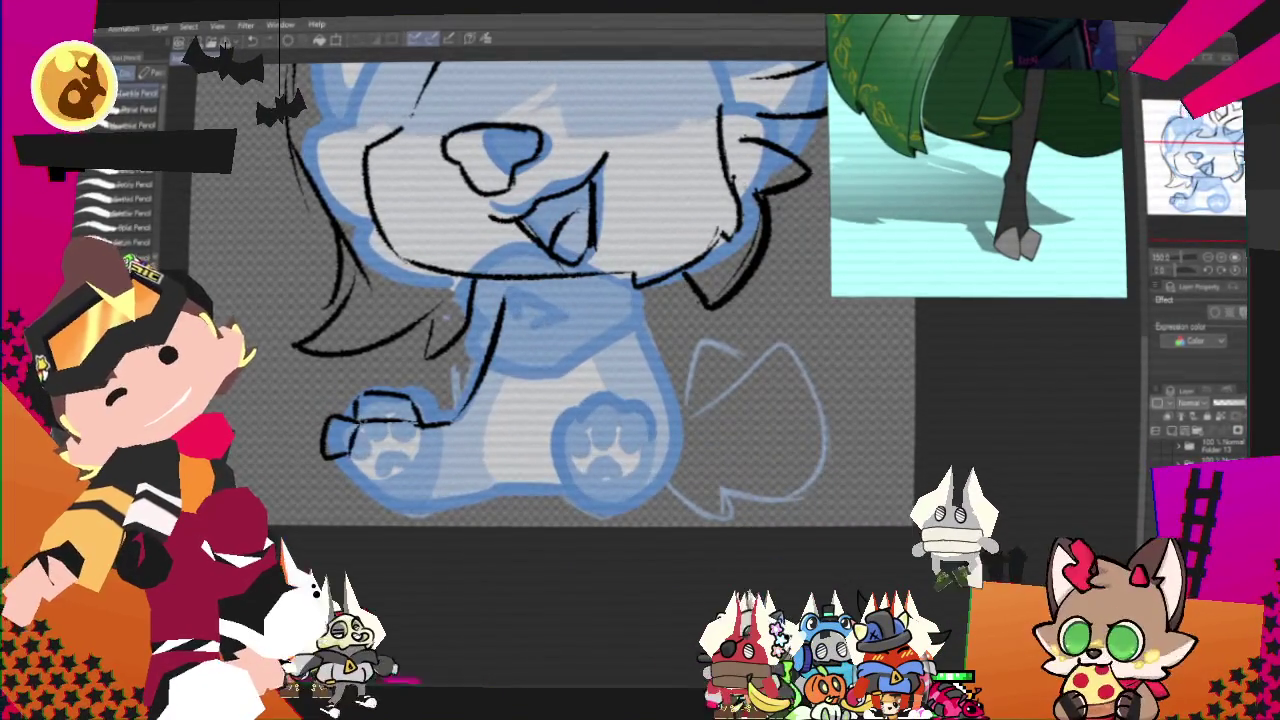
left_click_drag(420, 506, 550, 497)
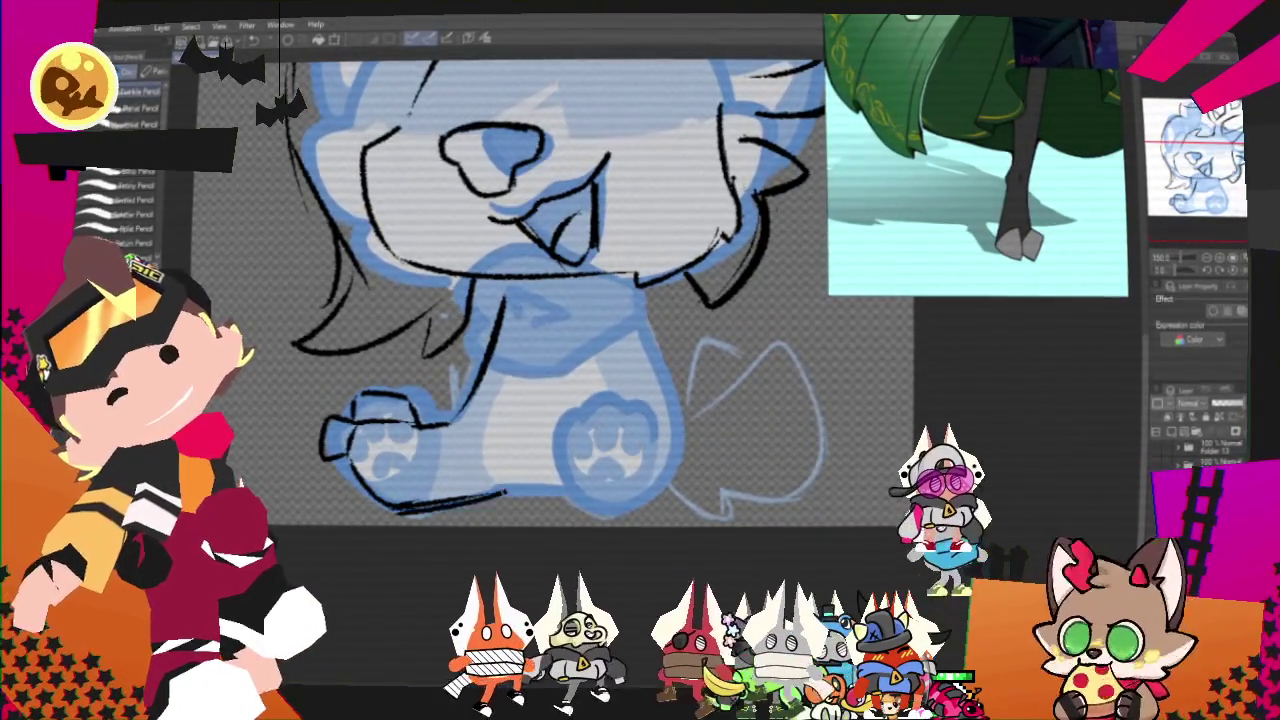
left_click_drag(390, 513, 505, 491)
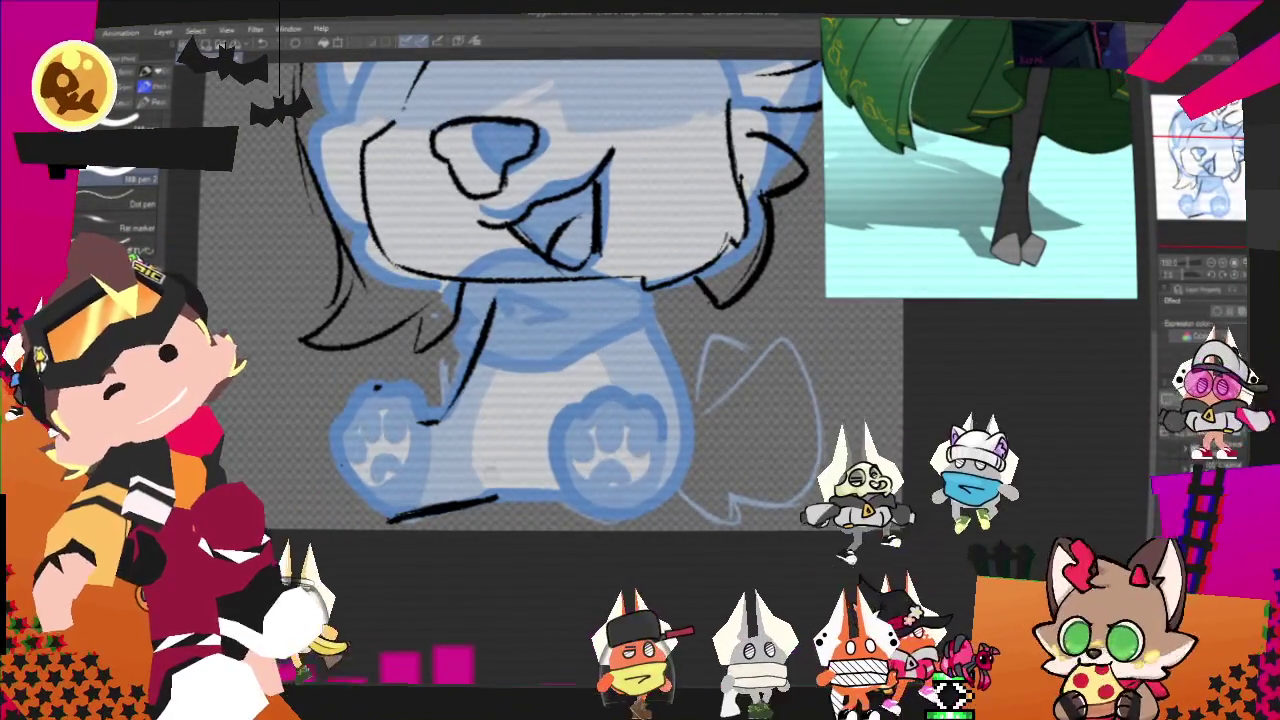
With a pencil sub-tool, outline the right paw's left edge and top.
key("p")
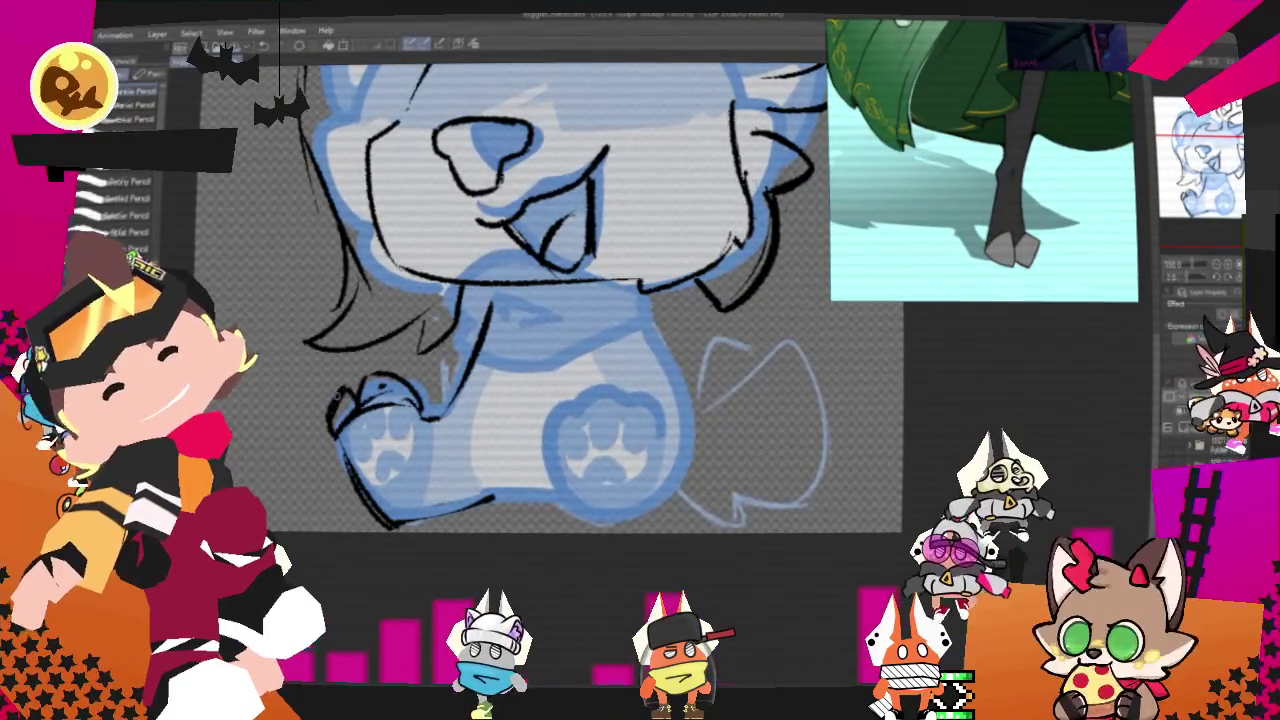
left_click_drag(547, 418, 553, 508)
mouse_move(548, 420)
left_mouse_down()
mouse_move(592, 388)
mouse_move(652, 490)
mouse_move(556, 512)
left_mouse_up()
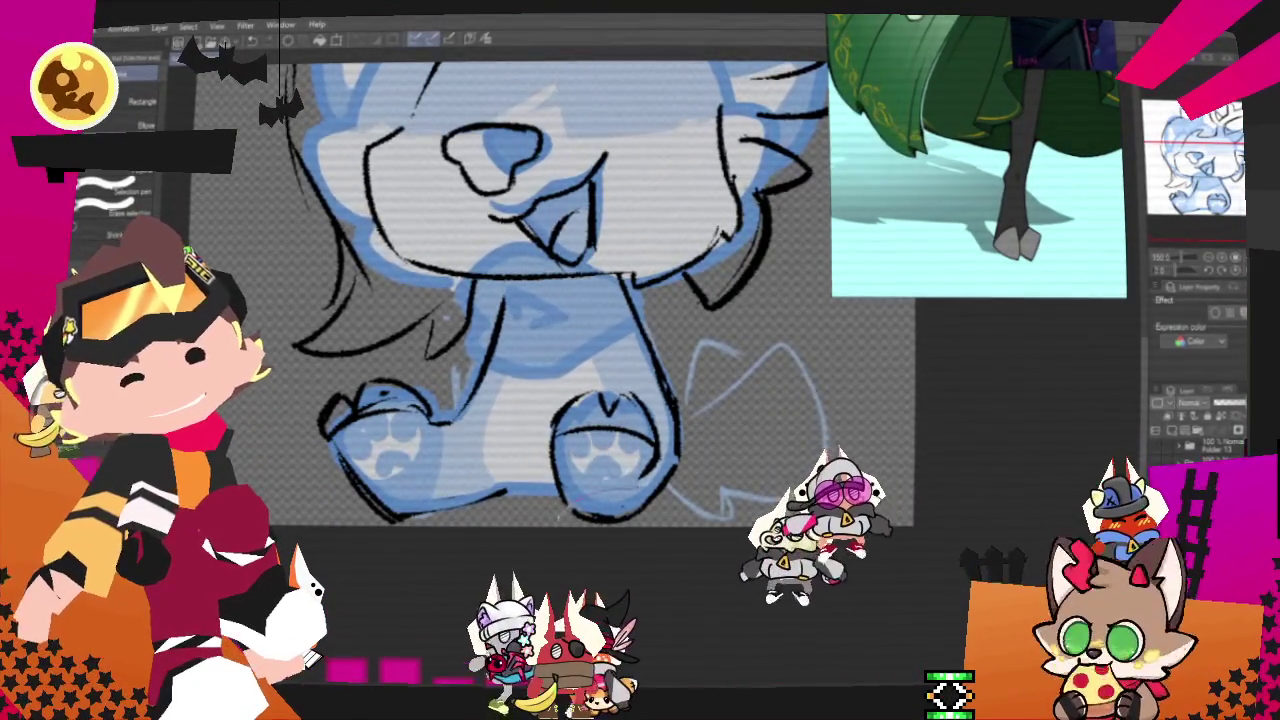
Select and transform the lower foot linework into place, then deselect and return to pencils.
left_click_drag(645, 390, 609, 515)
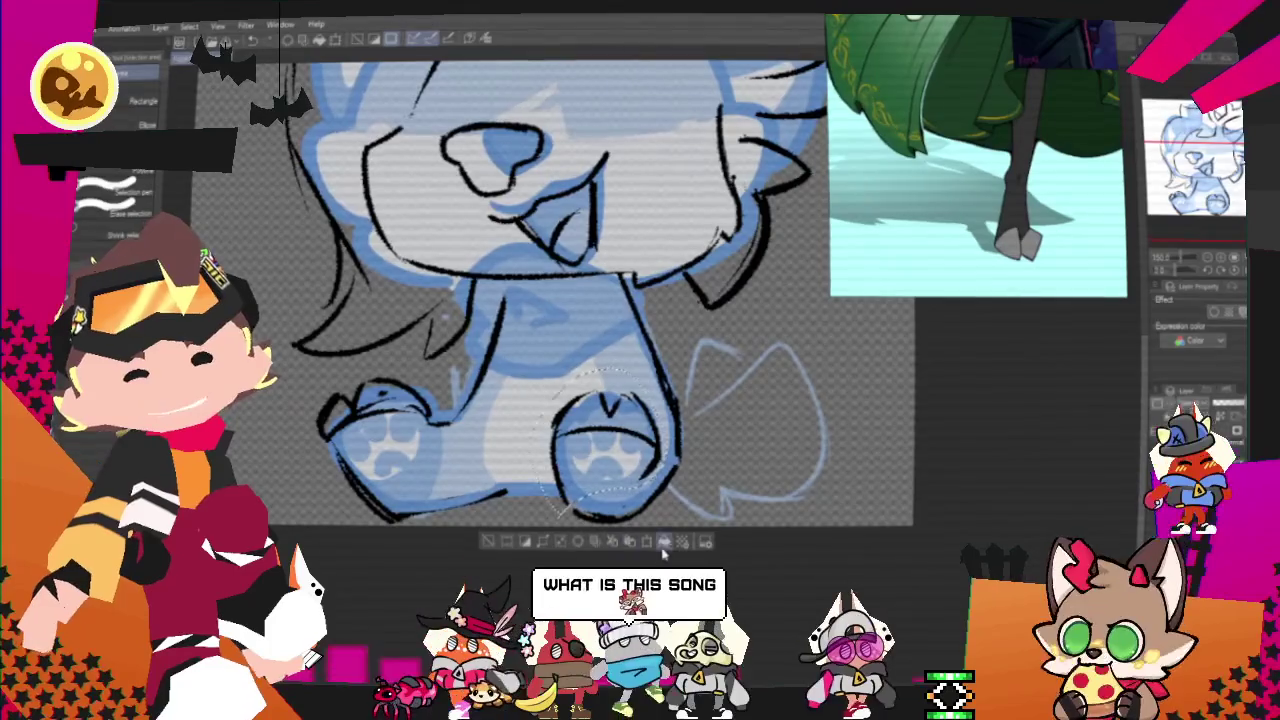
left_click(663, 542)
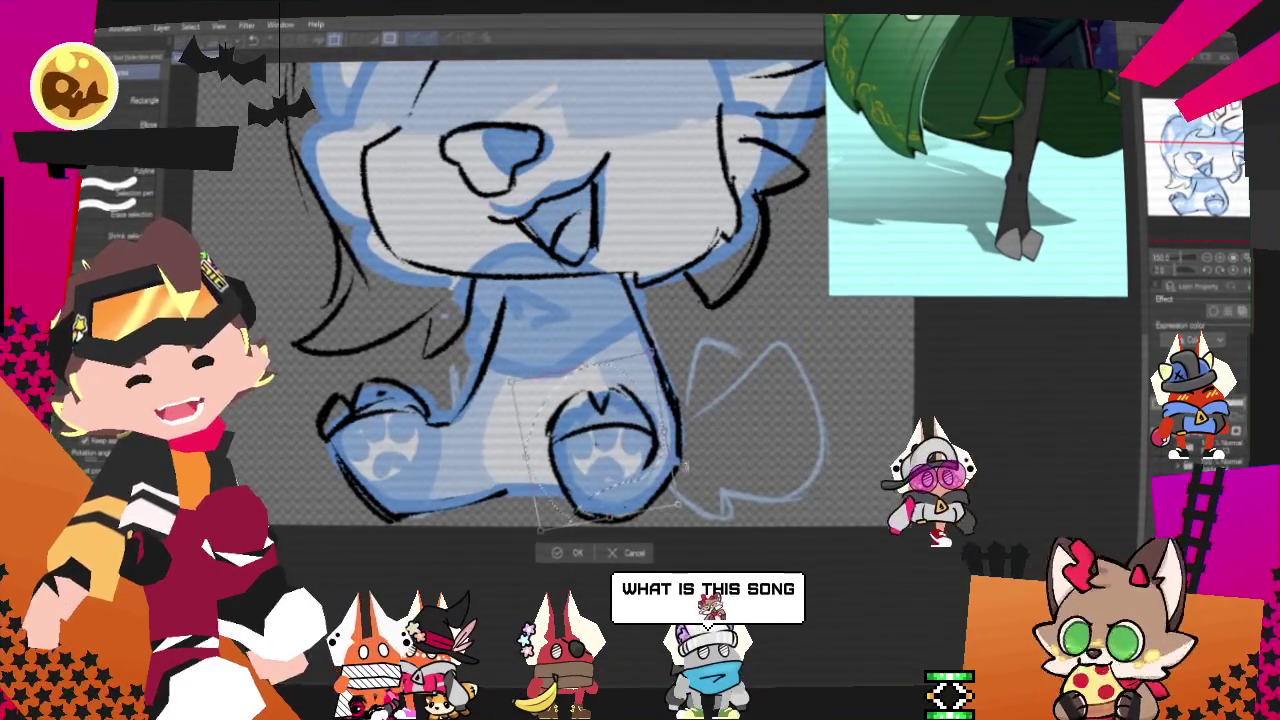
left_click(565, 553)
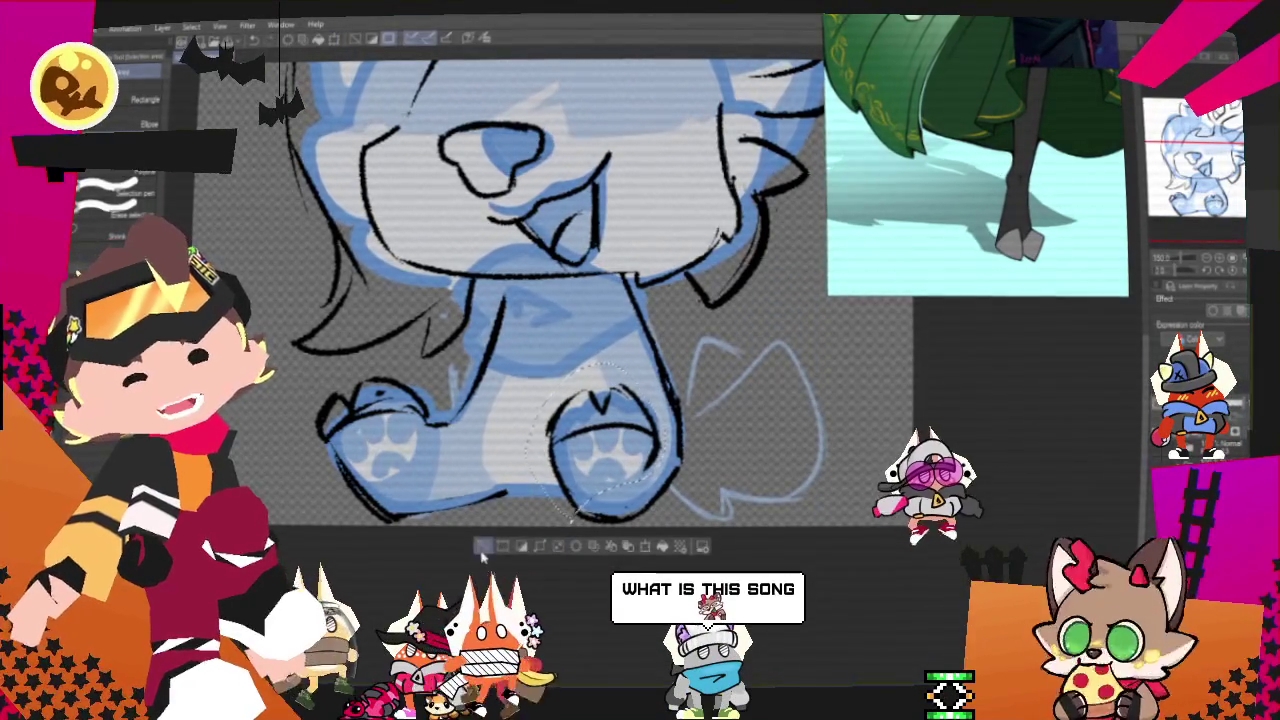
left_click(482, 552)
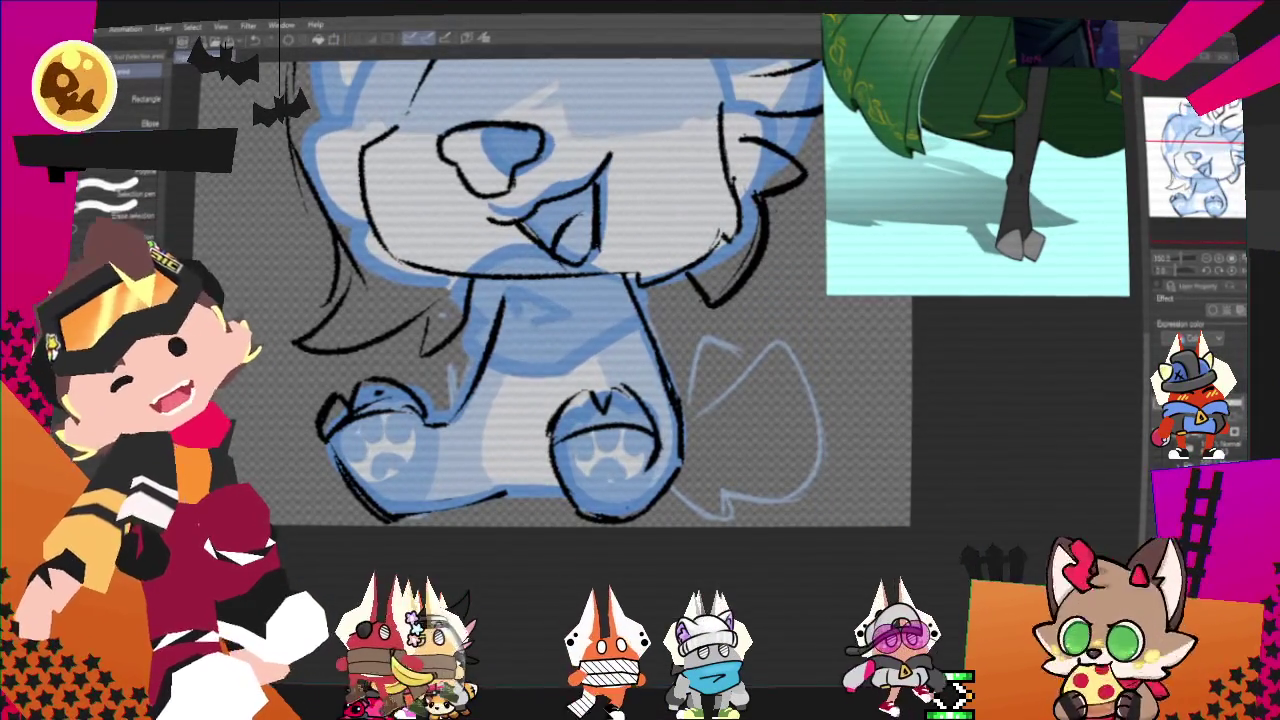
key("p")
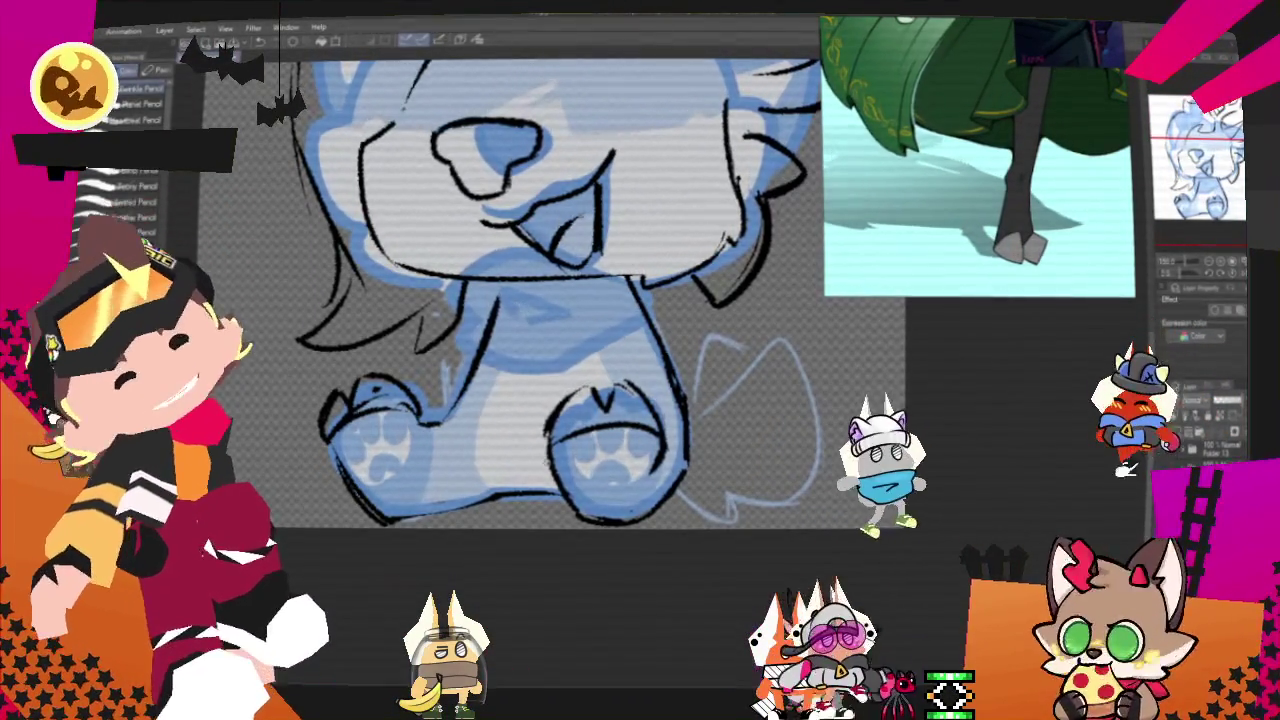
Zoom in on the lower body and draw a black line between the two paws.
scroll(524, 317, "down", 1)
scroll(524, 317, "down", 3)
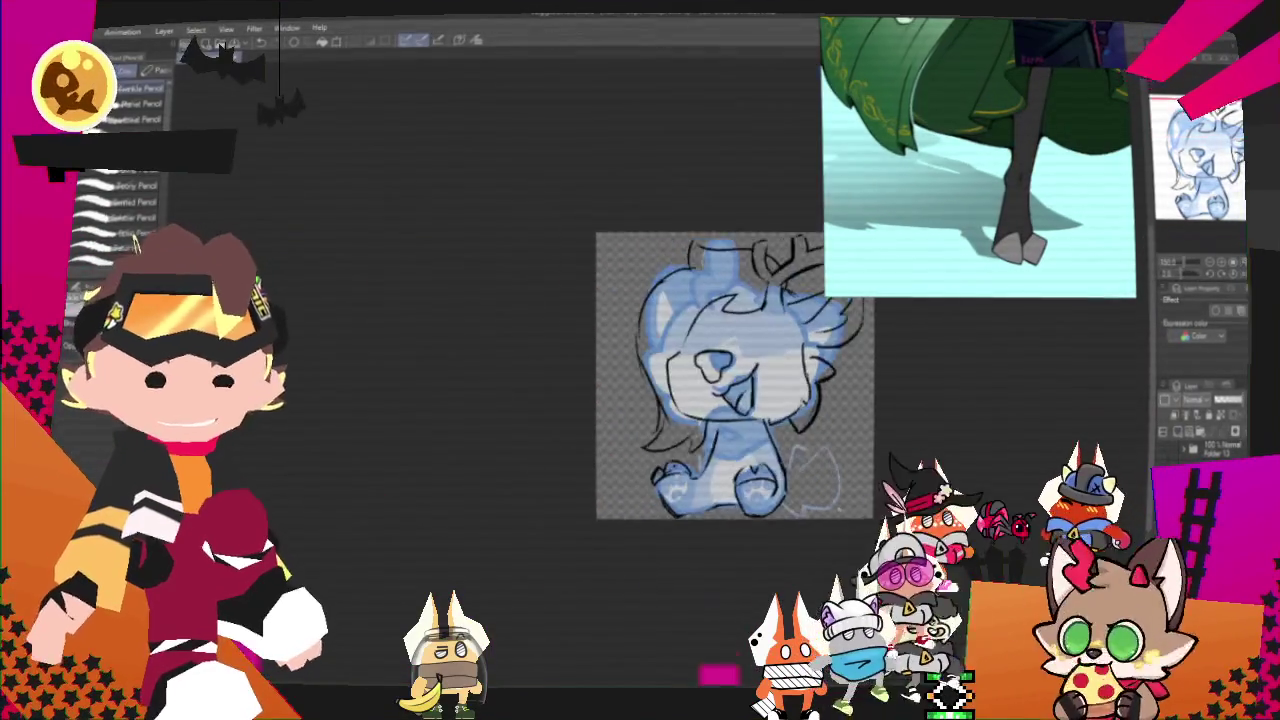
scroll(724, 371, "up", 2)
scroll(724, 371, "up", 1)
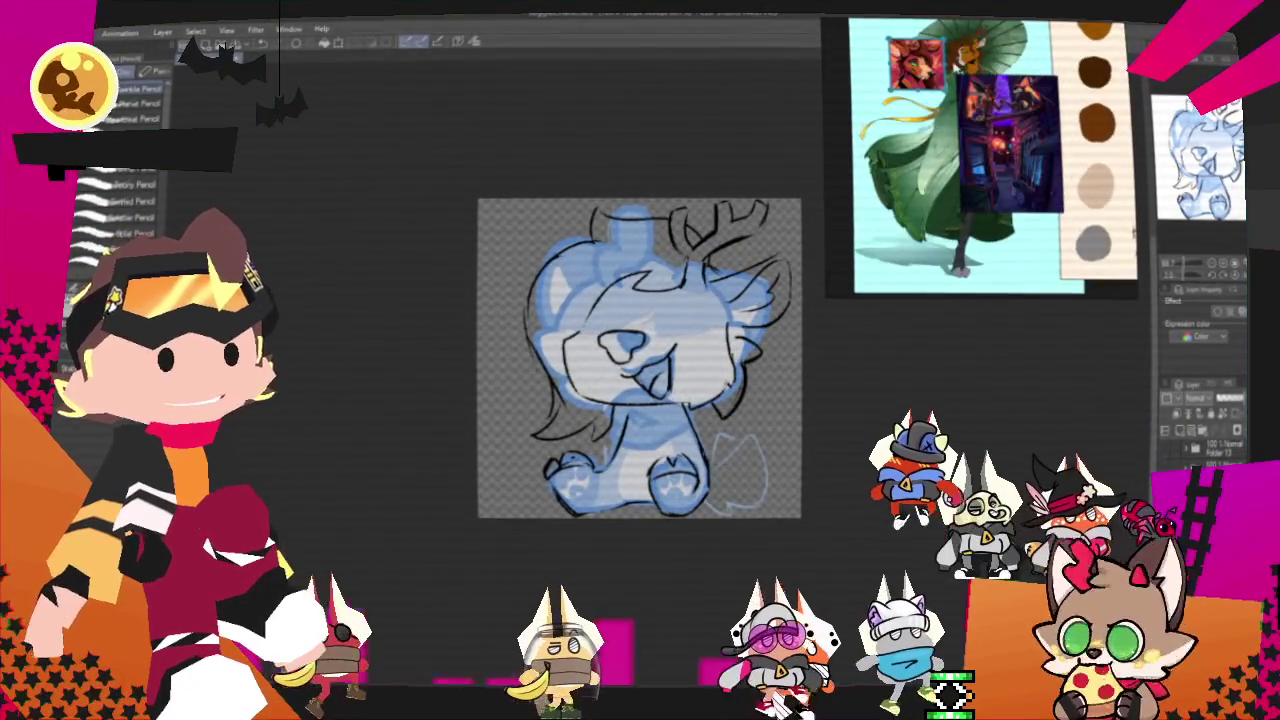
scroll(674, 458, "up", 2)
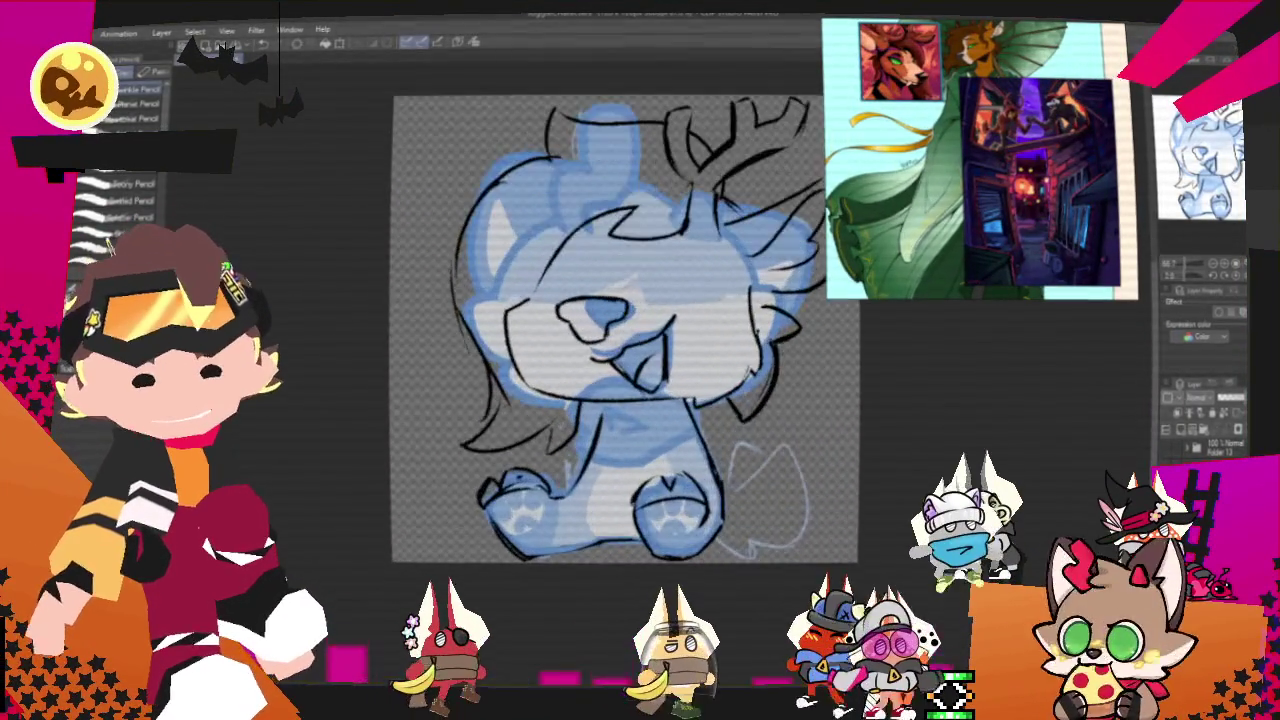
scroll(690, 560, "up", 1)
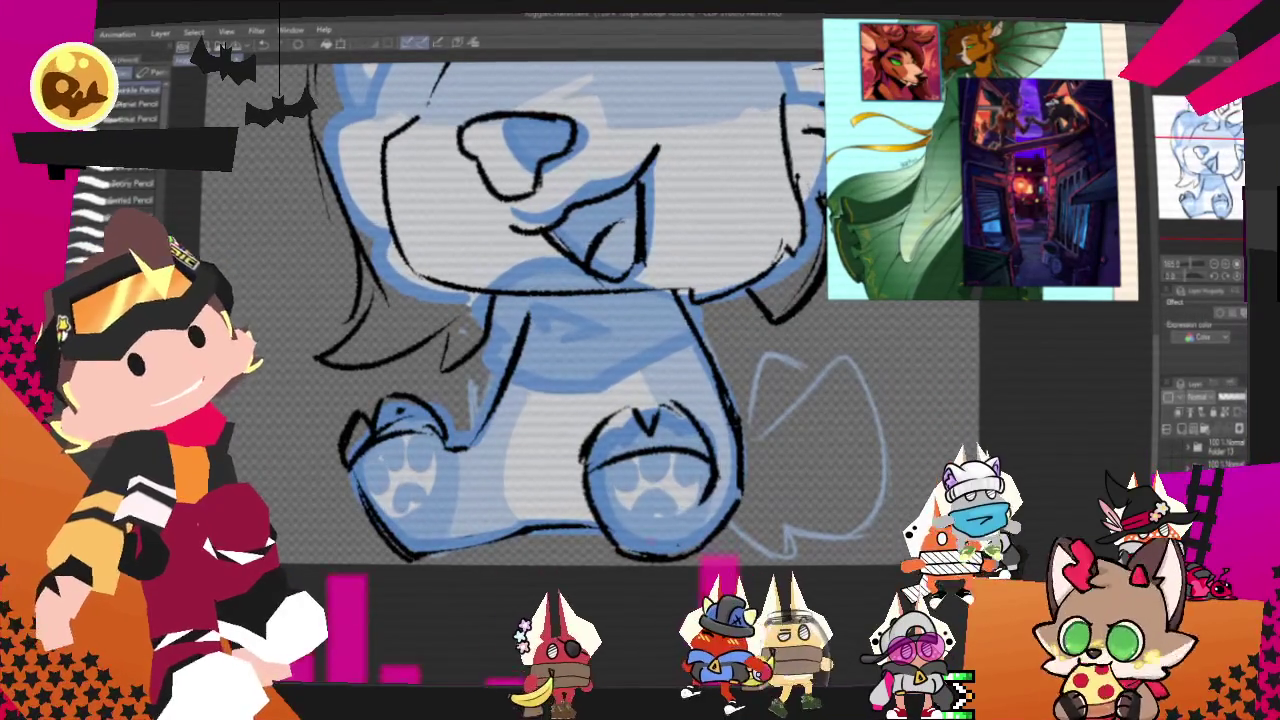
left_click_drag(470, 425, 590, 452)
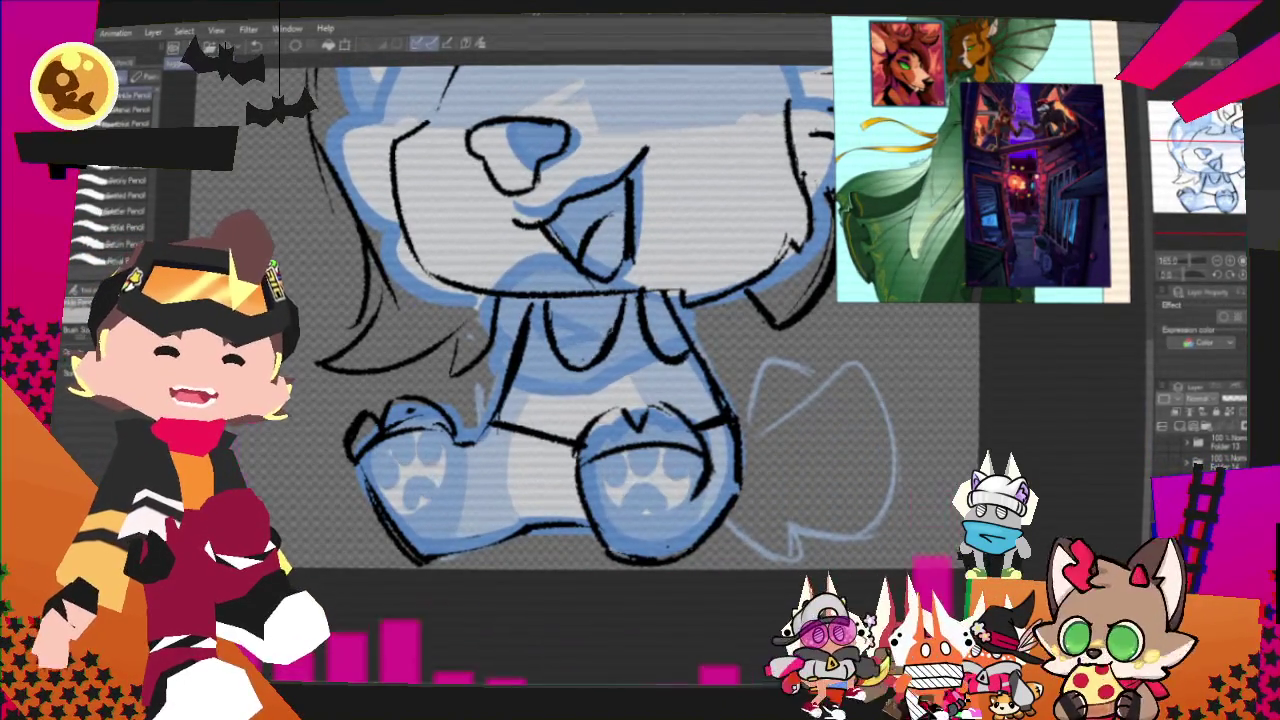
scroll(540, 320, "down", 3)
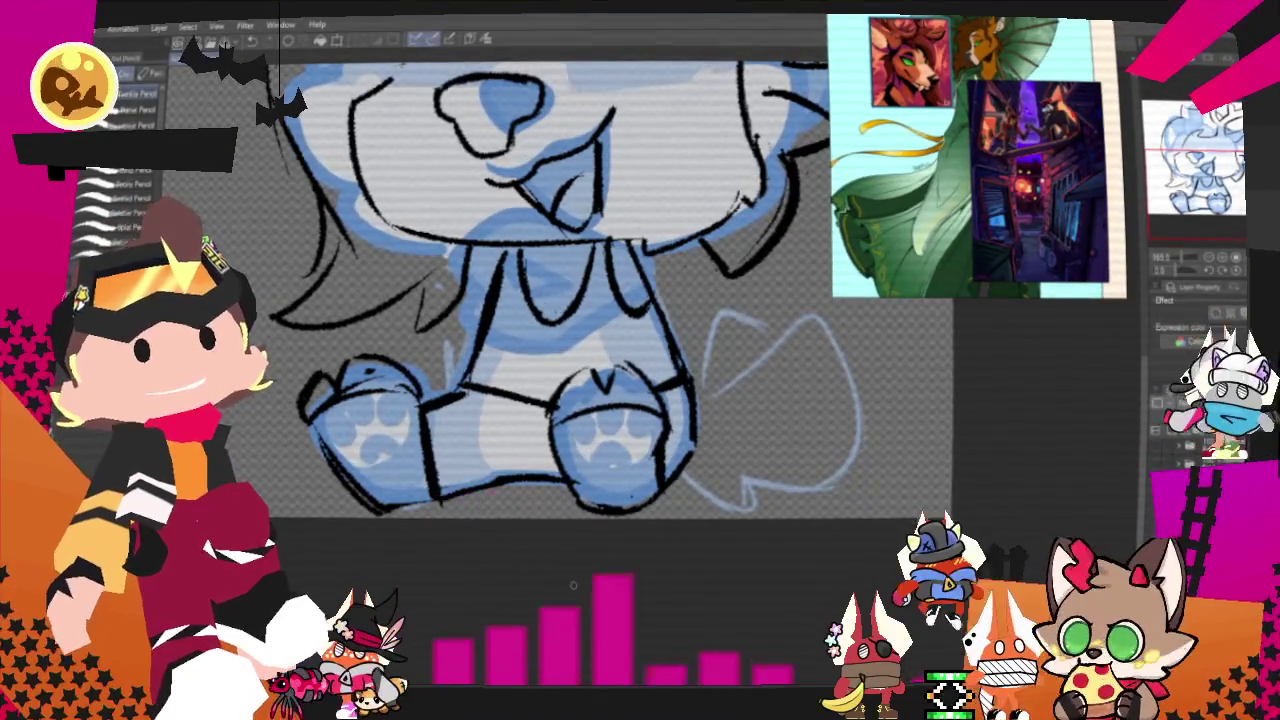
scroll(573, 585, "down", 2)
scroll(573, 585, "down", 1)
scroll(573, 585, "down", 3)
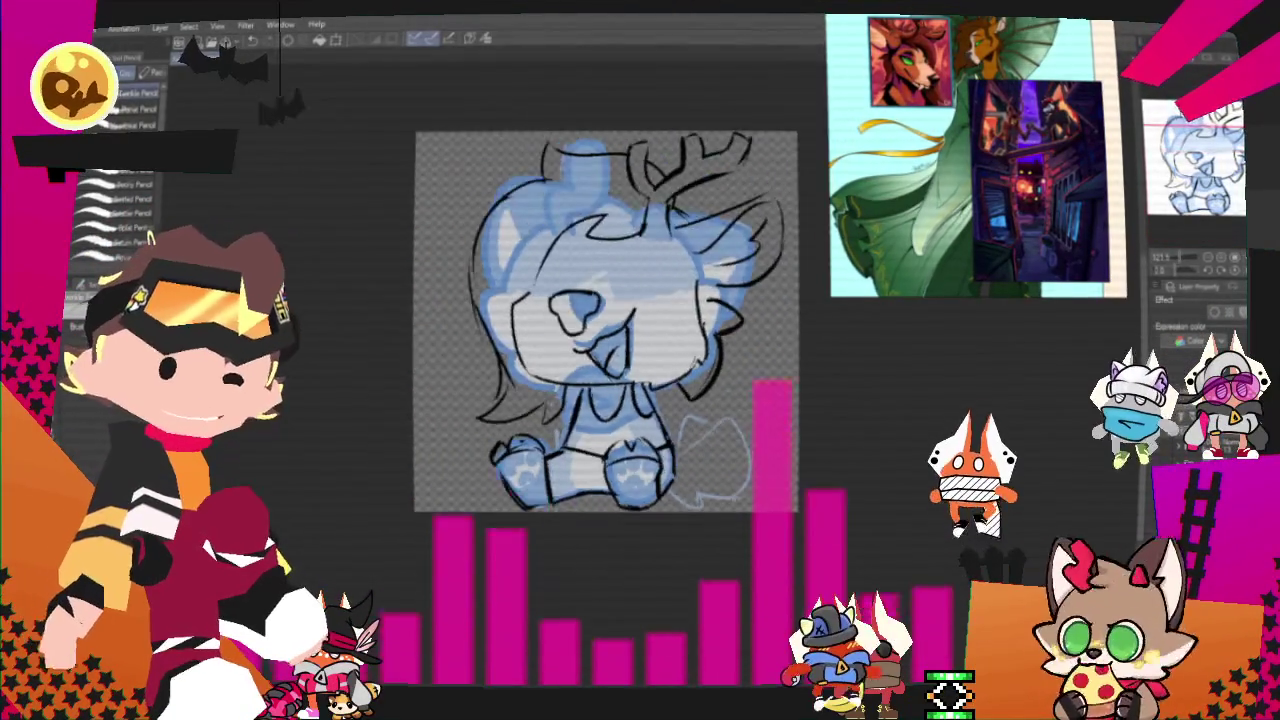
scroll(600, 325, "down", 1)
scroll(600, 325, "up", 2)
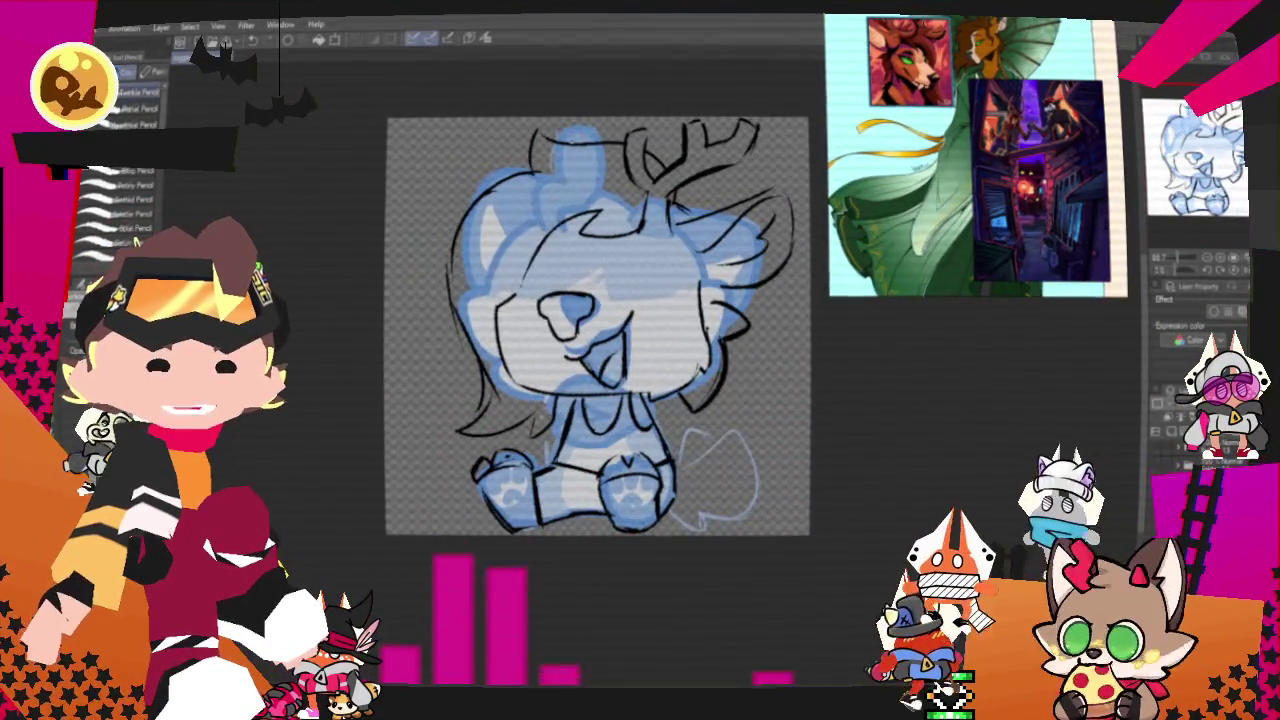
scroll(950, 125, "down", 2)
scroll(950, 125, "up", 2)
scroll(950, 125, "up", 1)
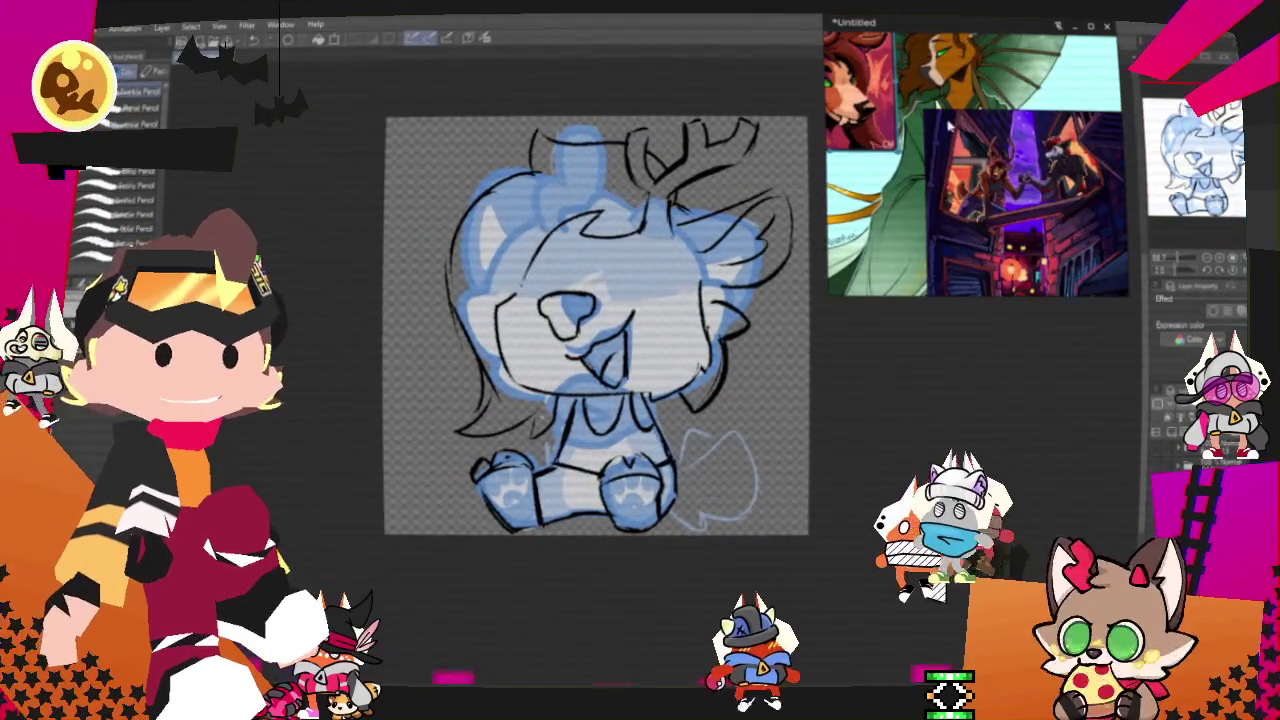
scroll(948, 125, "up", 2)
scroll(948, 125, "down", 3)
scroll(950, 150, "up", 2)
scroll(950, 150, "down", 2)
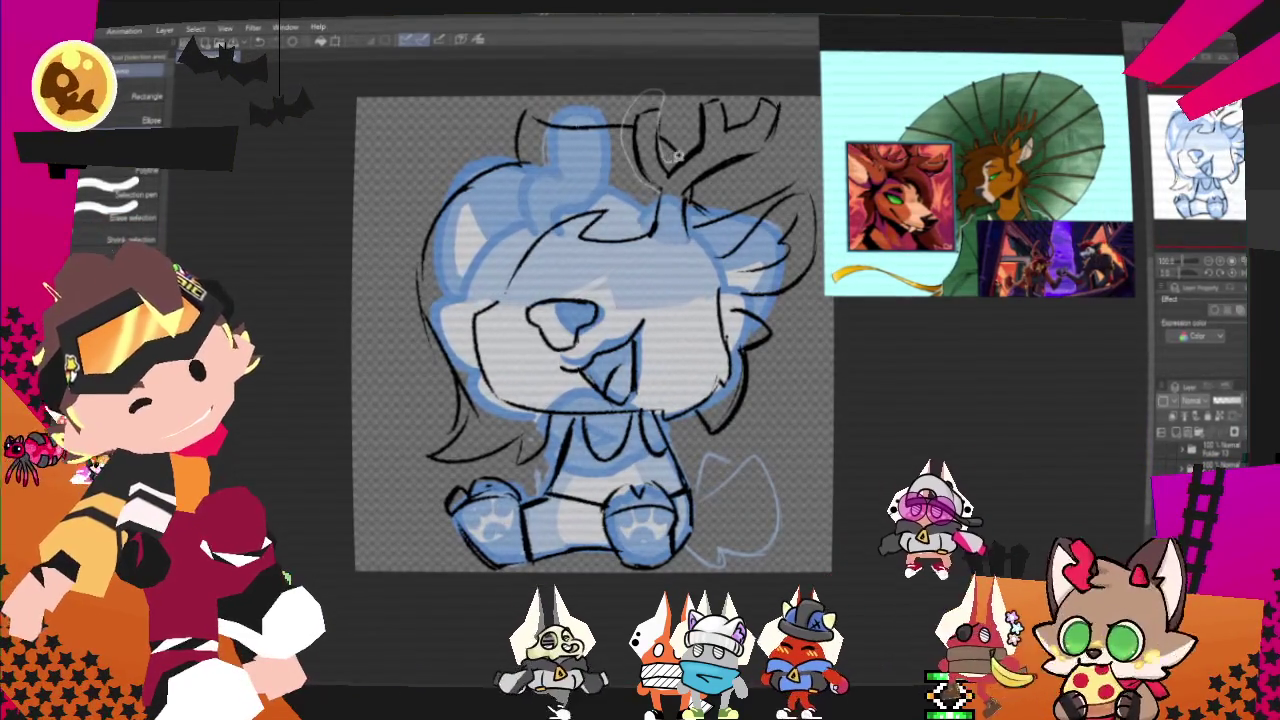
Lasso the antlers, rotate and nudge them upward over two transforms, then deselect.
left_click_drag(800, 118, 635, 160)
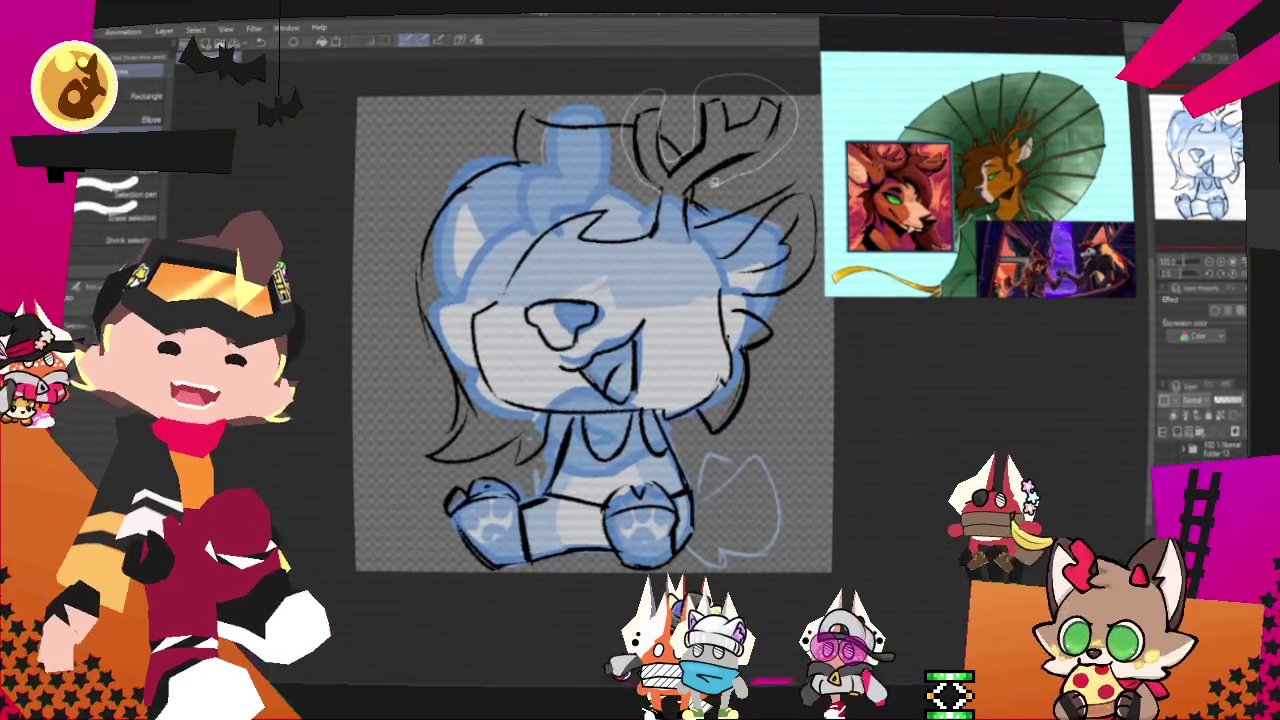
key("ctrl+t")
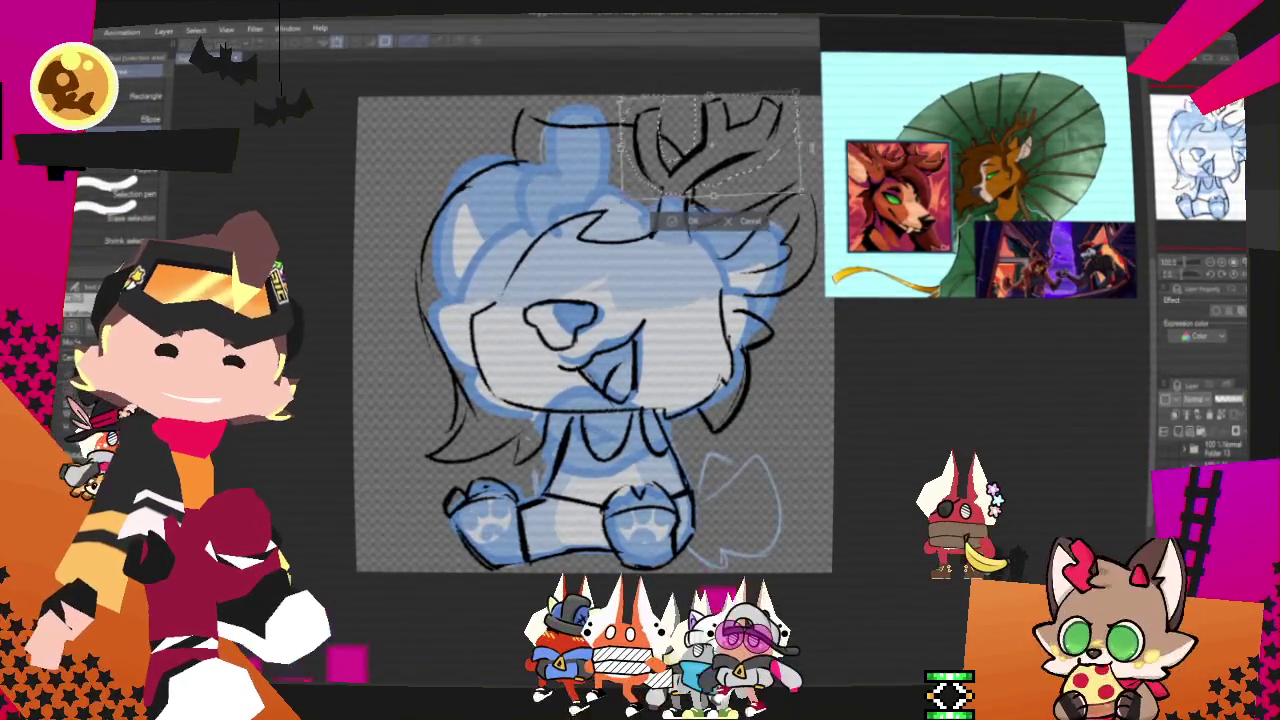
left_click_drag(795, 120, 765, 90)
left_click_drag(767, 178, 790, 160)
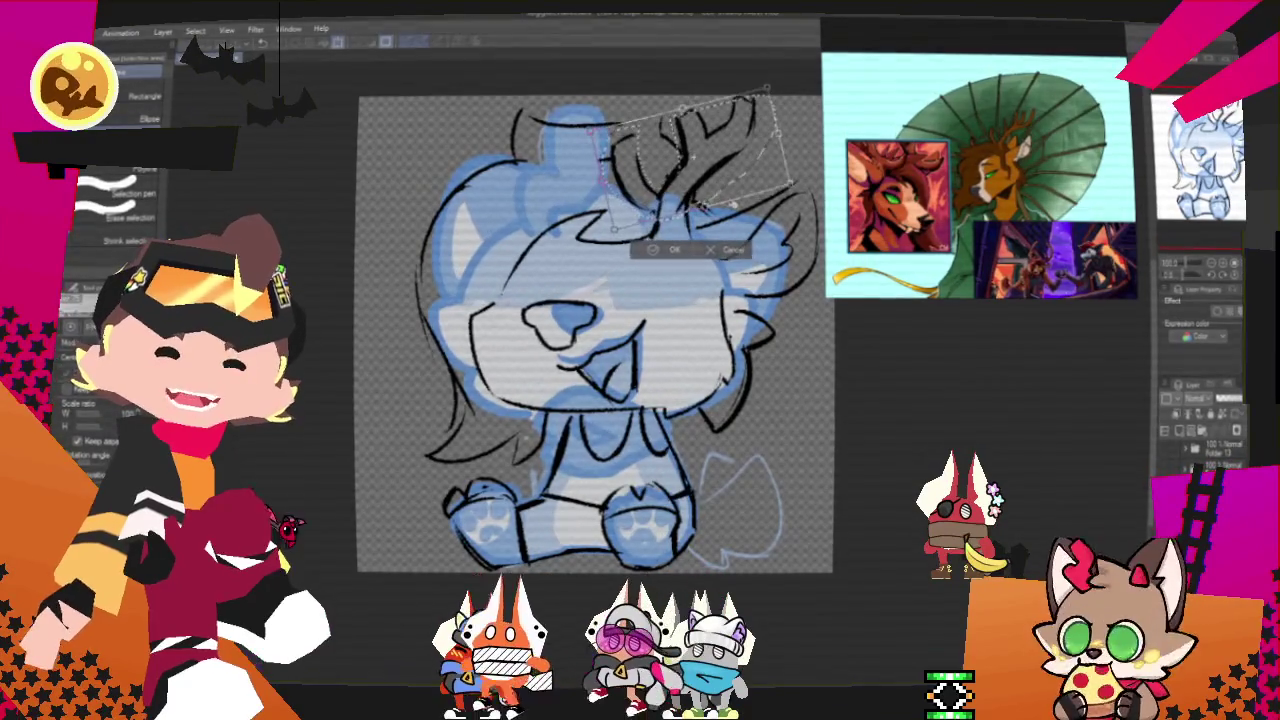
key("Return")
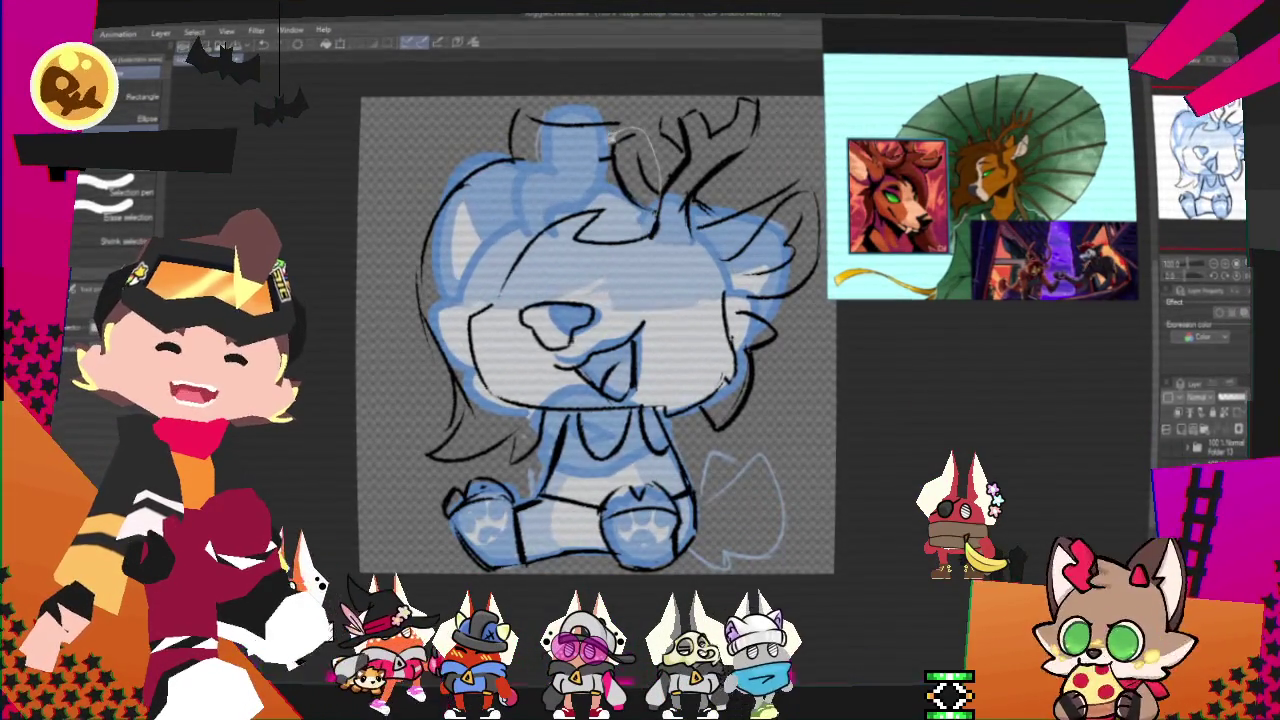
key("ctrl+t")
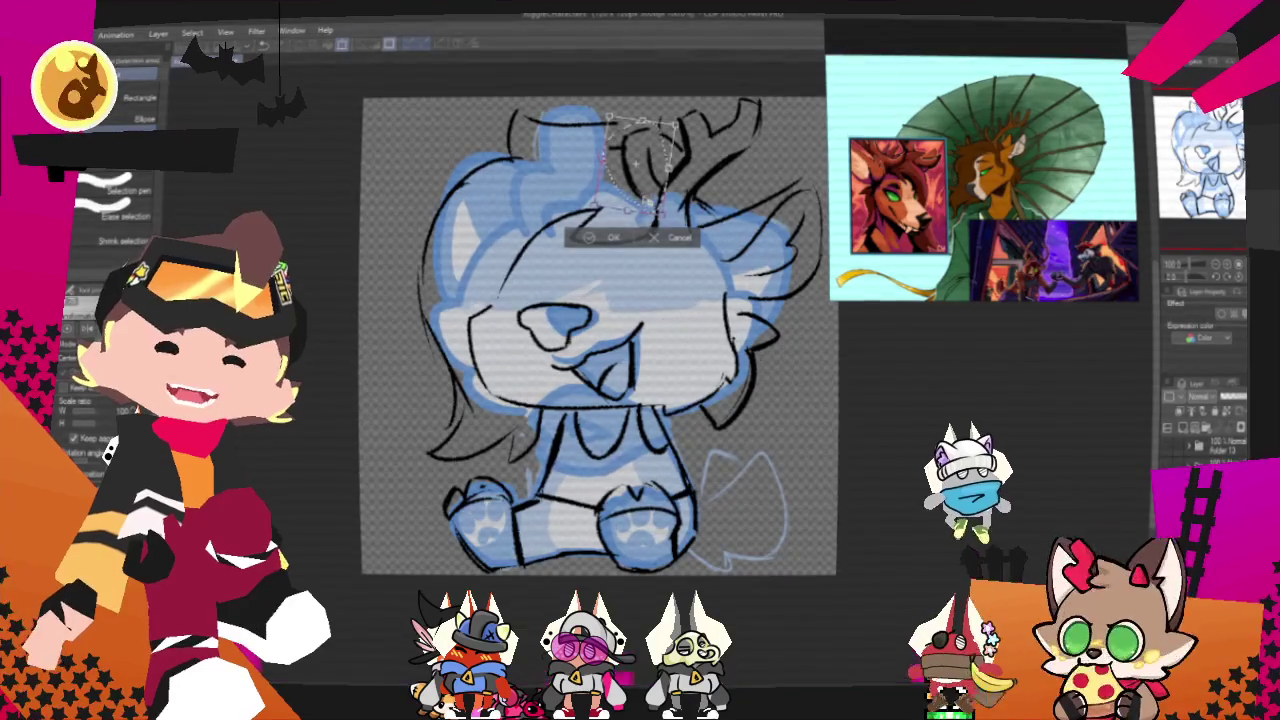
key("Return")
key("ctrl+d")
Return to the pencil brushes and tint the line art layer blue.
key("p")
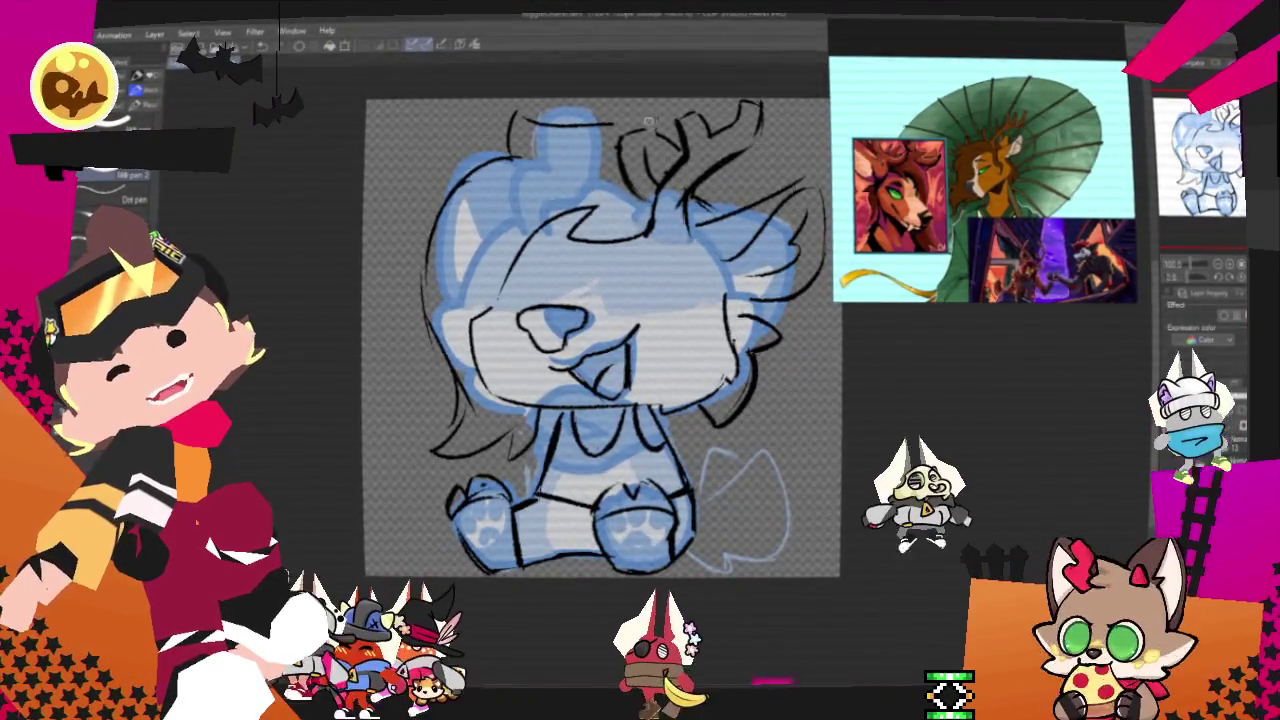
key("p")
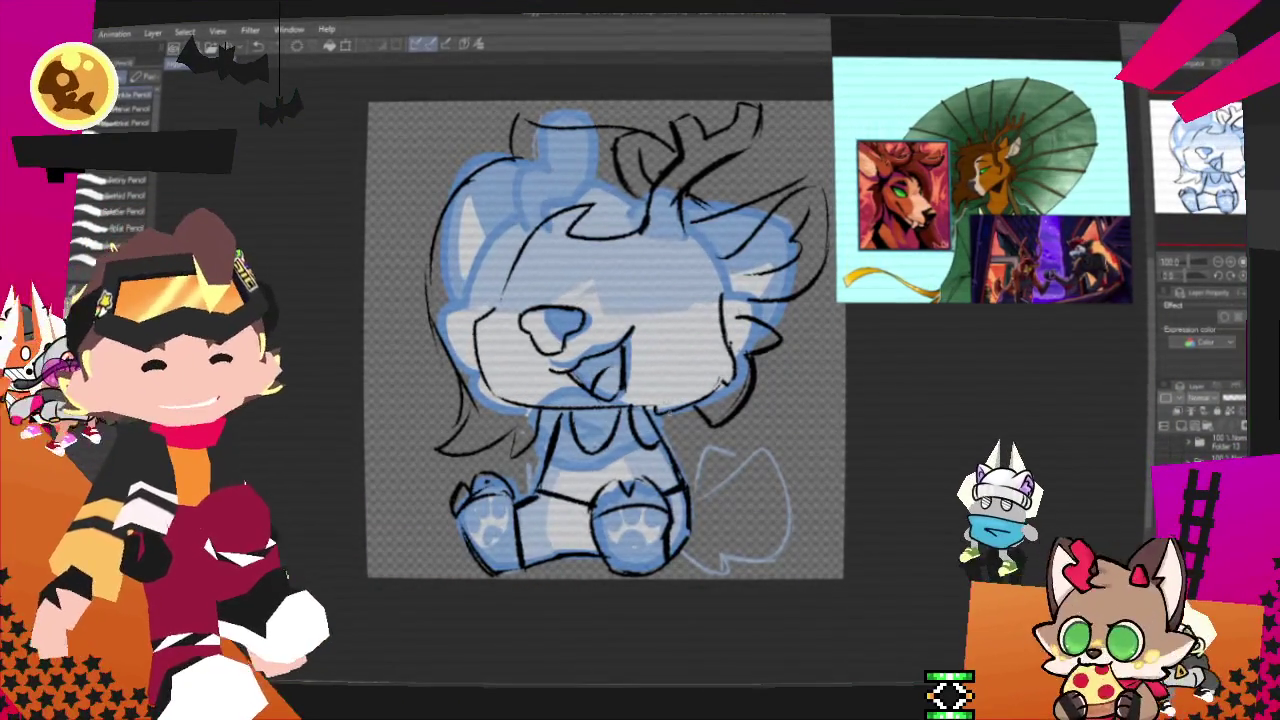
scroll(605, 340, "down", 2)
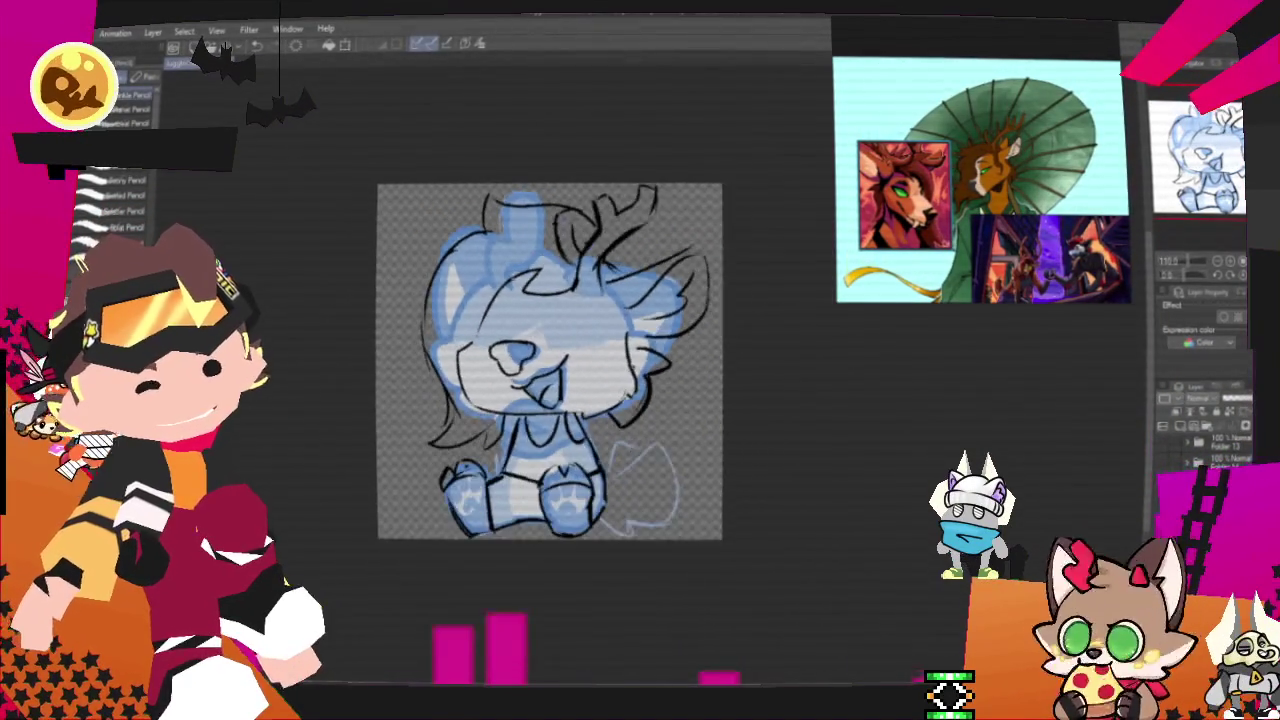
scroll(612, 305, "up", 1)
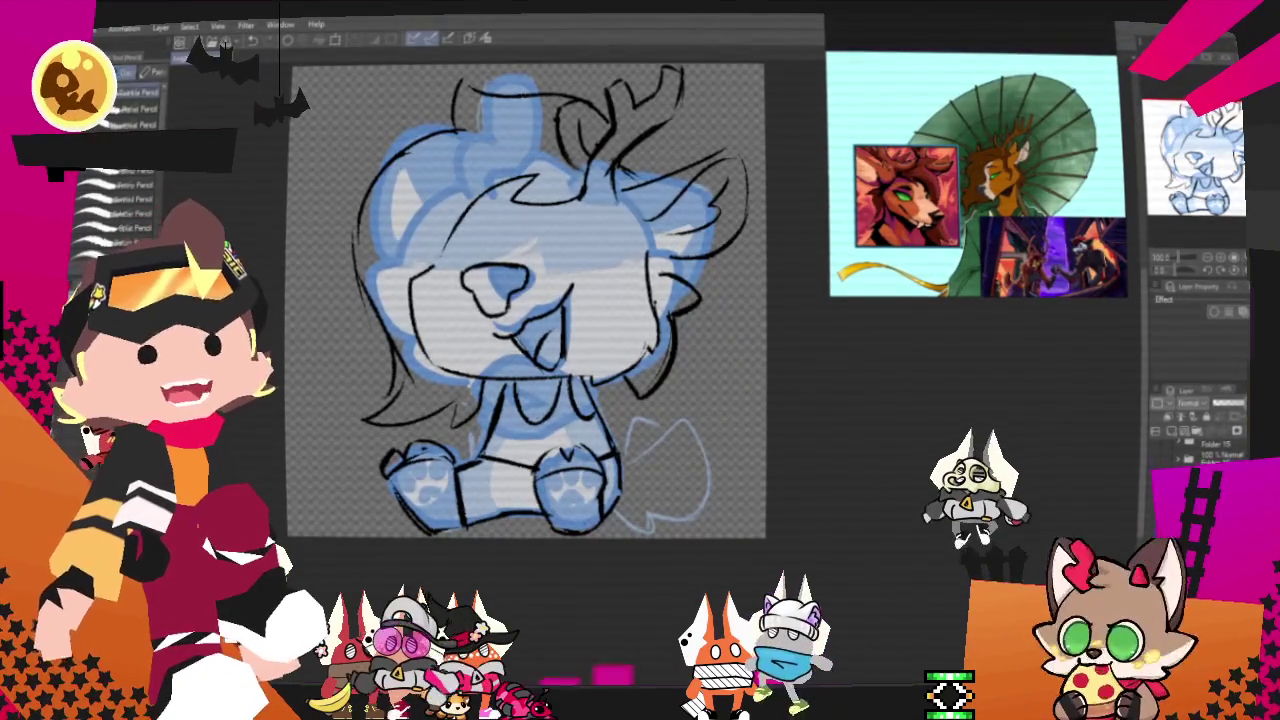
left_click(1240, 312)
Hide the grey colour sketch layer and add a short stroke at the head's upper-left.
left_click(1190, 445)
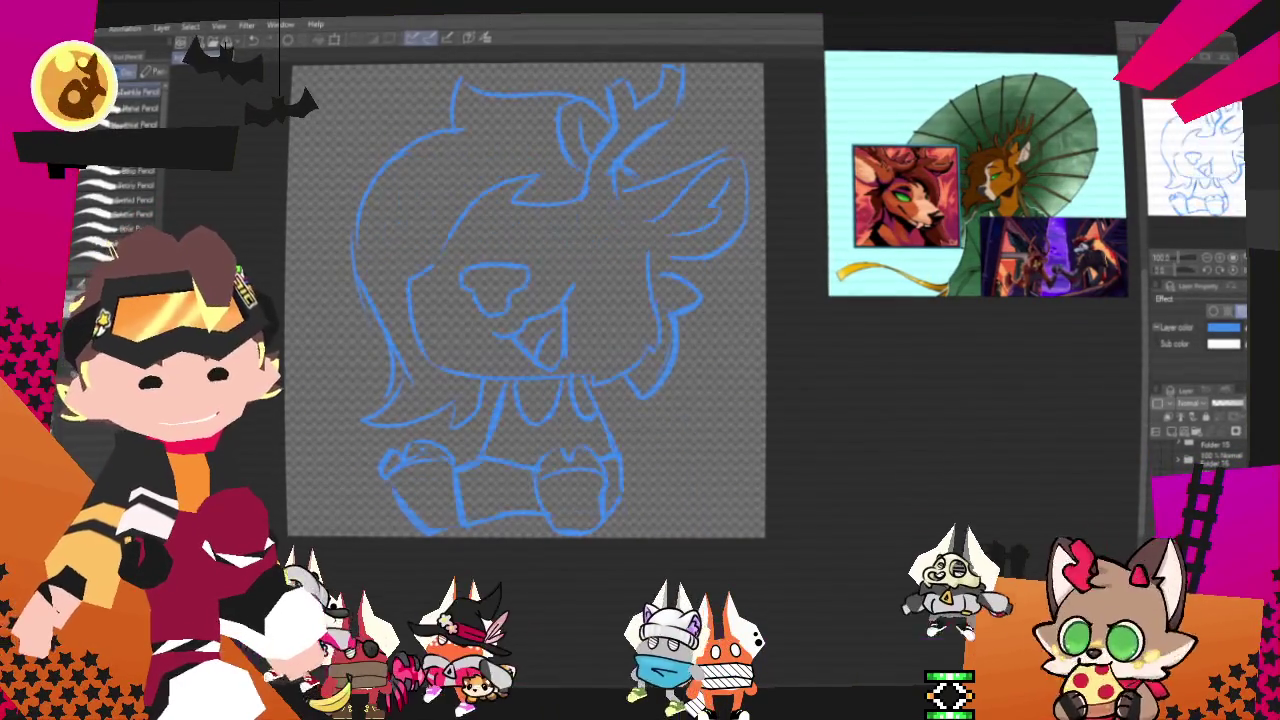
mouse_move(526, 300)
left_mouse_down()
mouse_move(490, 302)
mouse_move(488, 338)
left_mouse_up()
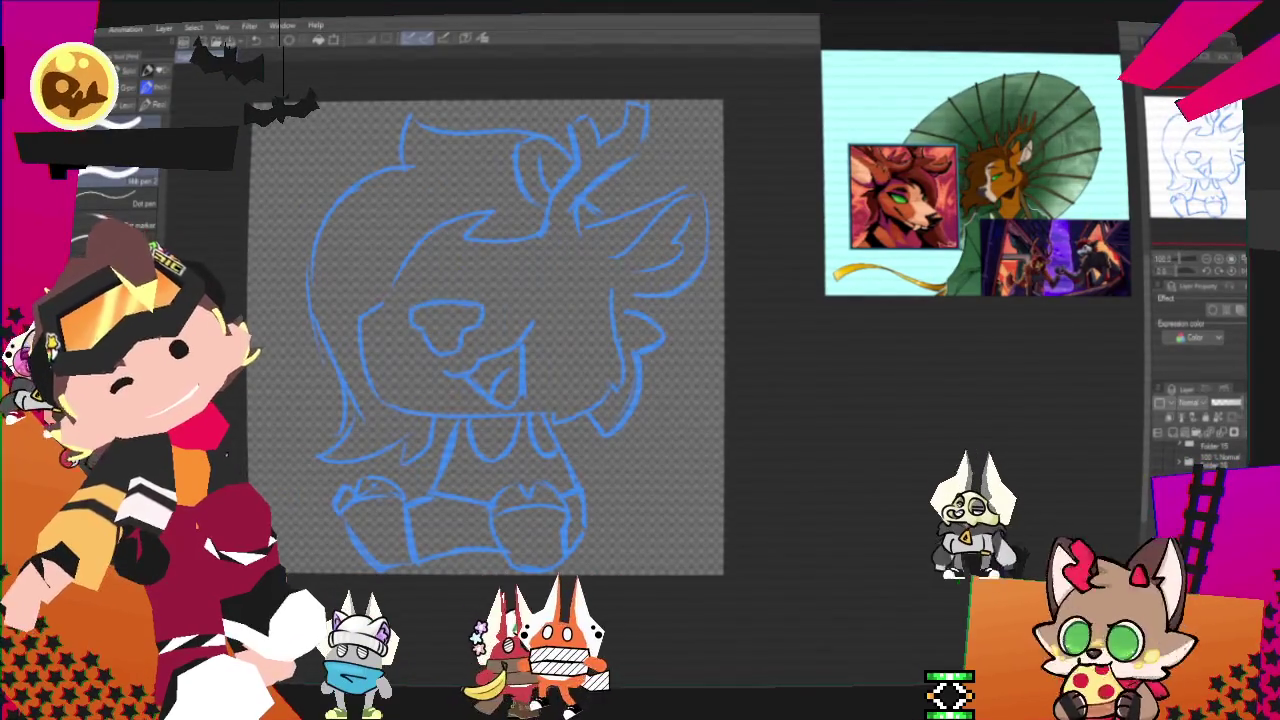
left_click_drag(406, 236, 448, 222)
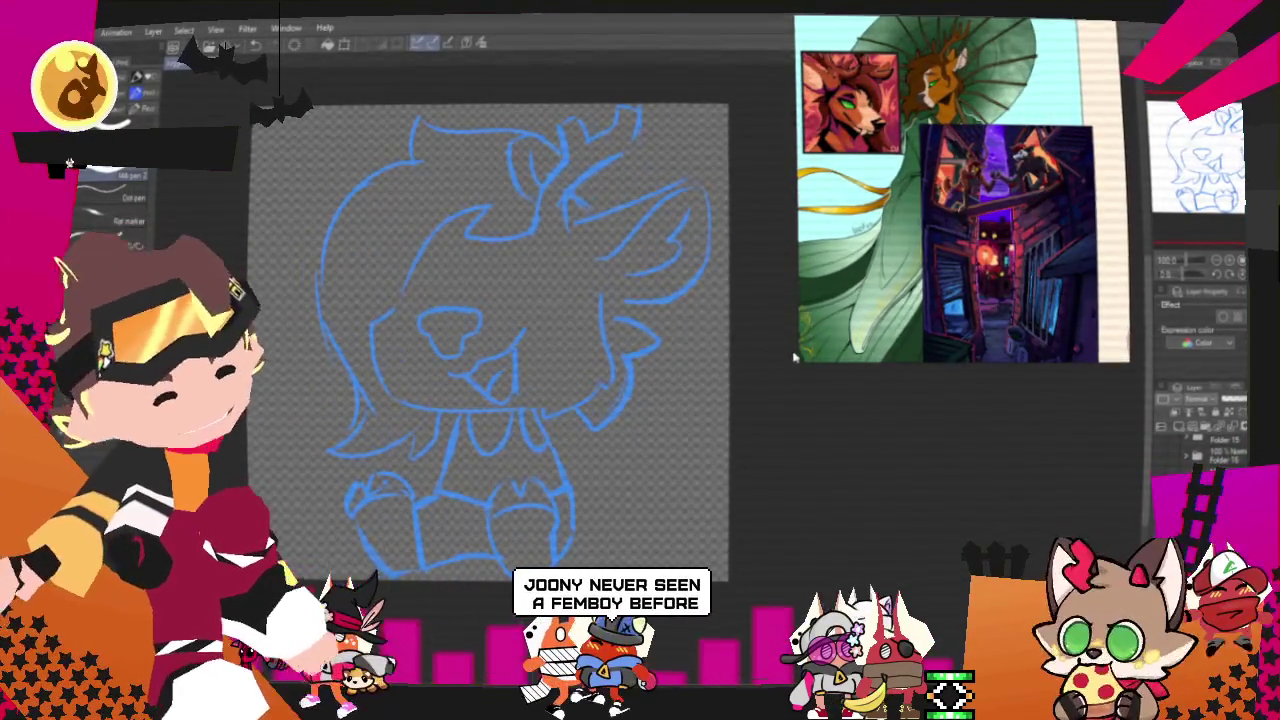
left_click_drag(798, 363, 820, 293)
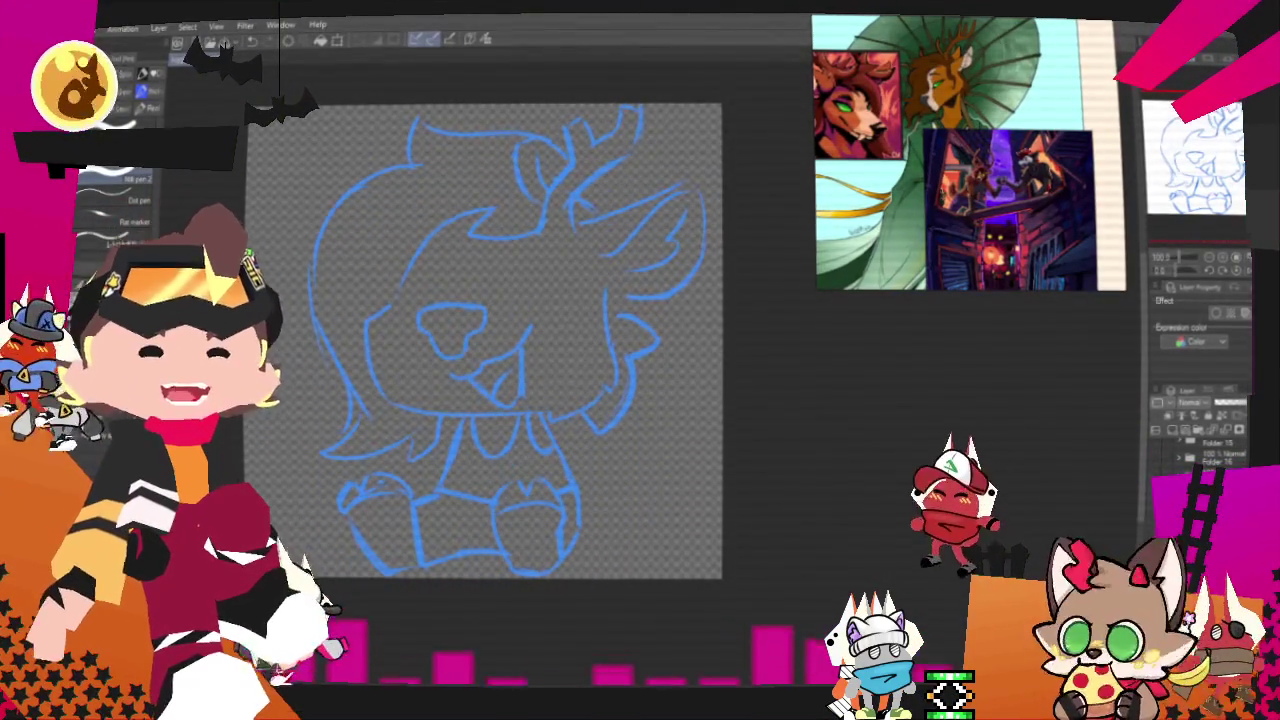
left_click_drag(493, 331, 543, 366)
scroll(591, 360, "up", 1)
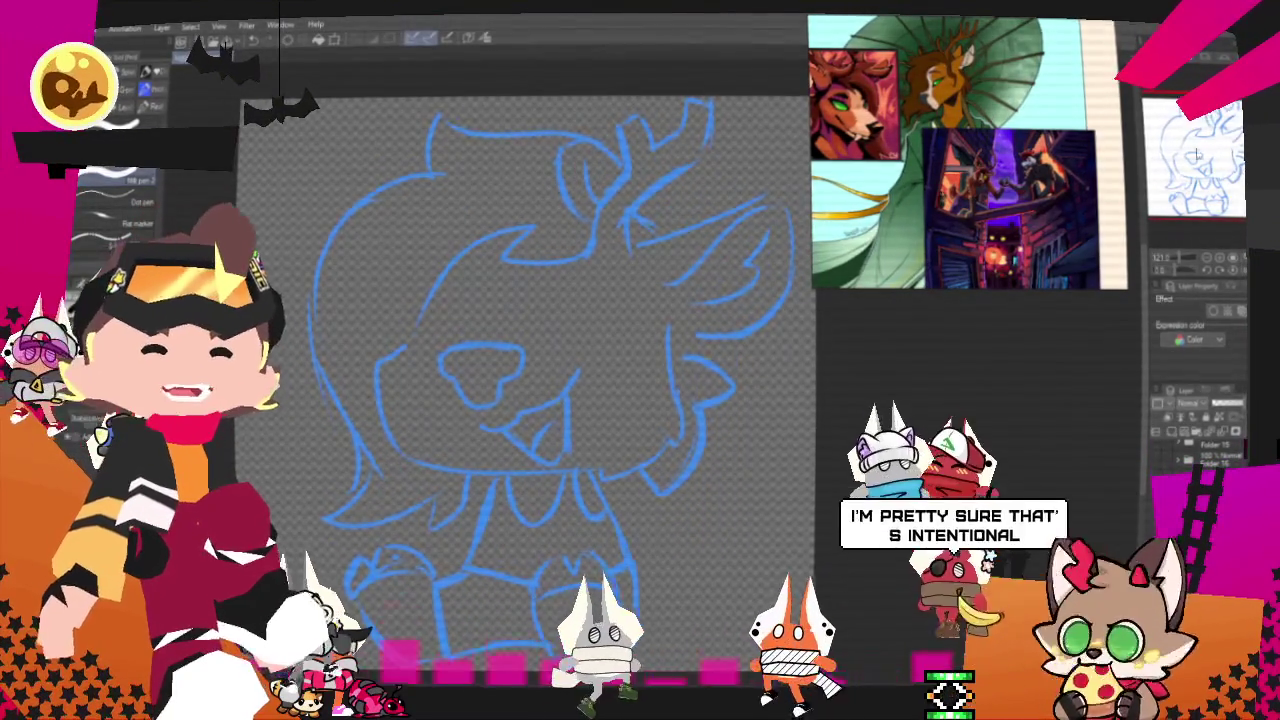
left_click_drag(520, 380, 505, 345)
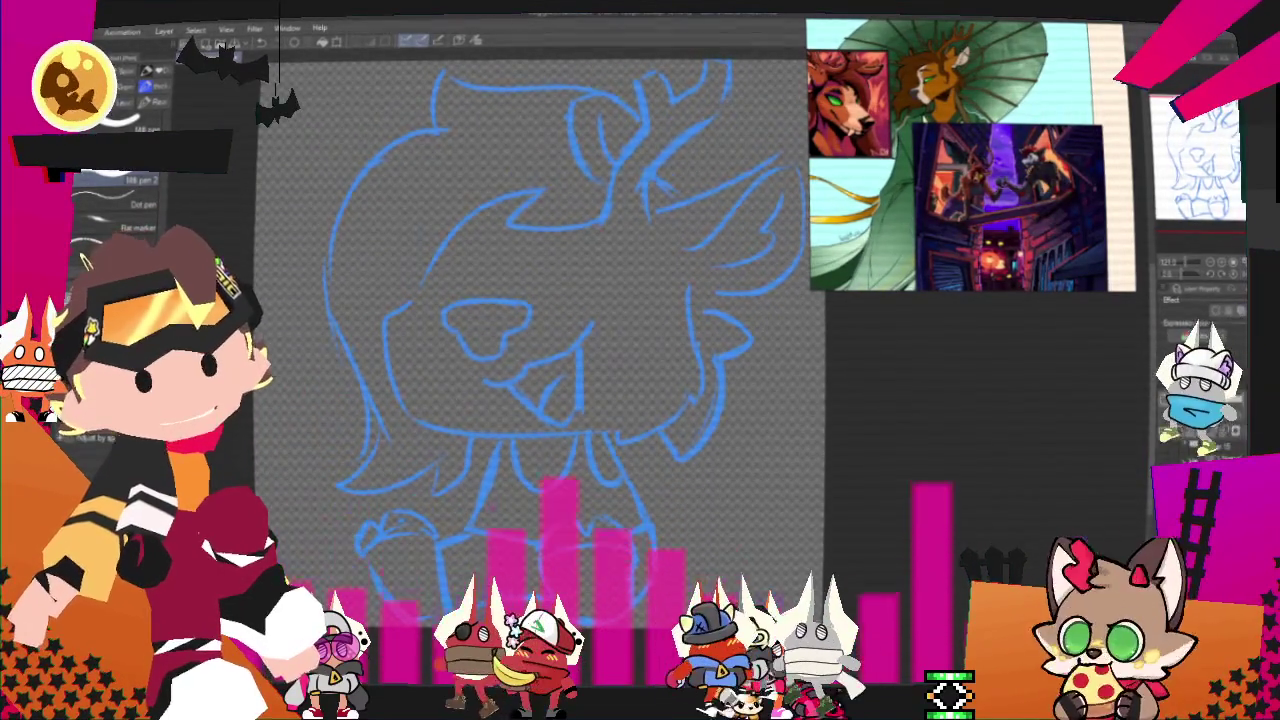
mouse_move(497, 195)
left_mouse_down()
mouse_move(610, 245)
mouse_move(714, 500)
left_mouse_up()
key("Delete")
key("Delete")
mouse_move(443, 137)
left_mouse_down()
mouse_move(375, 480)
mouse_move(470, 335)
left_mouse_up()
key("Delete")
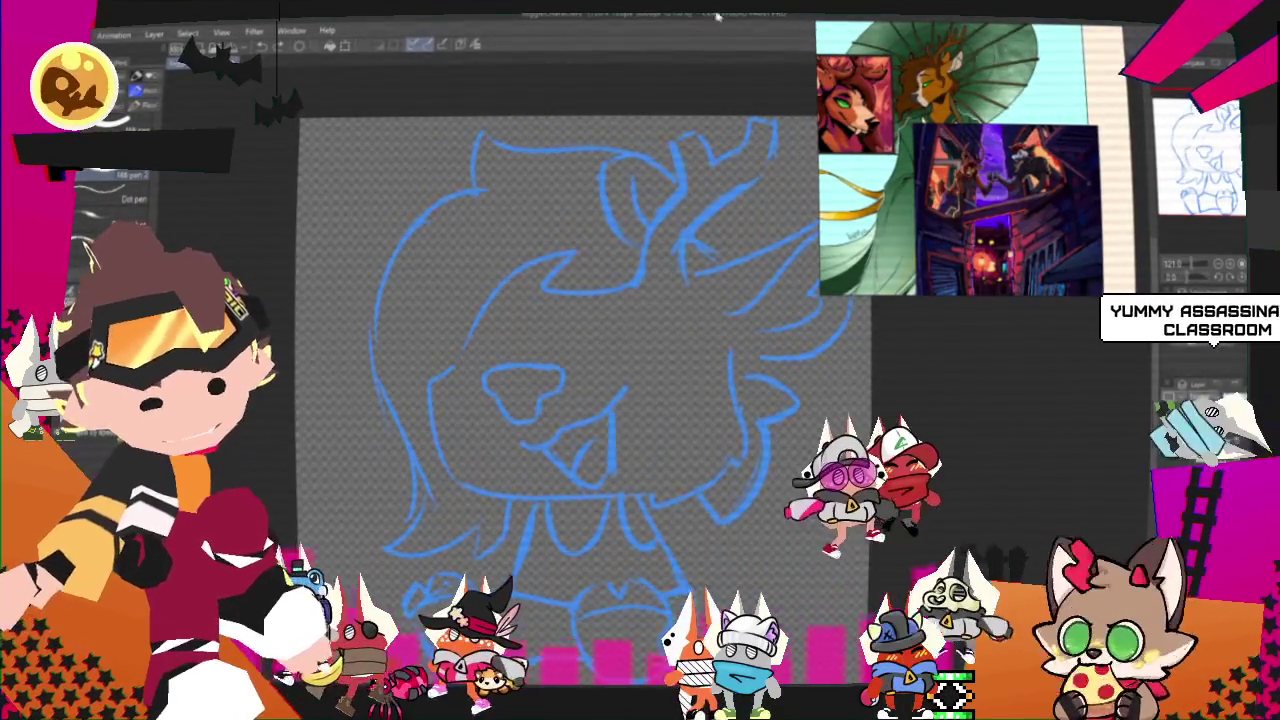
scroll(519, 453, "up", 1)
Zoom in on the deer's face and ink the tongue outline in black.
scroll(519, 453, "up", 2)
scroll(519, 453, "up", 2)
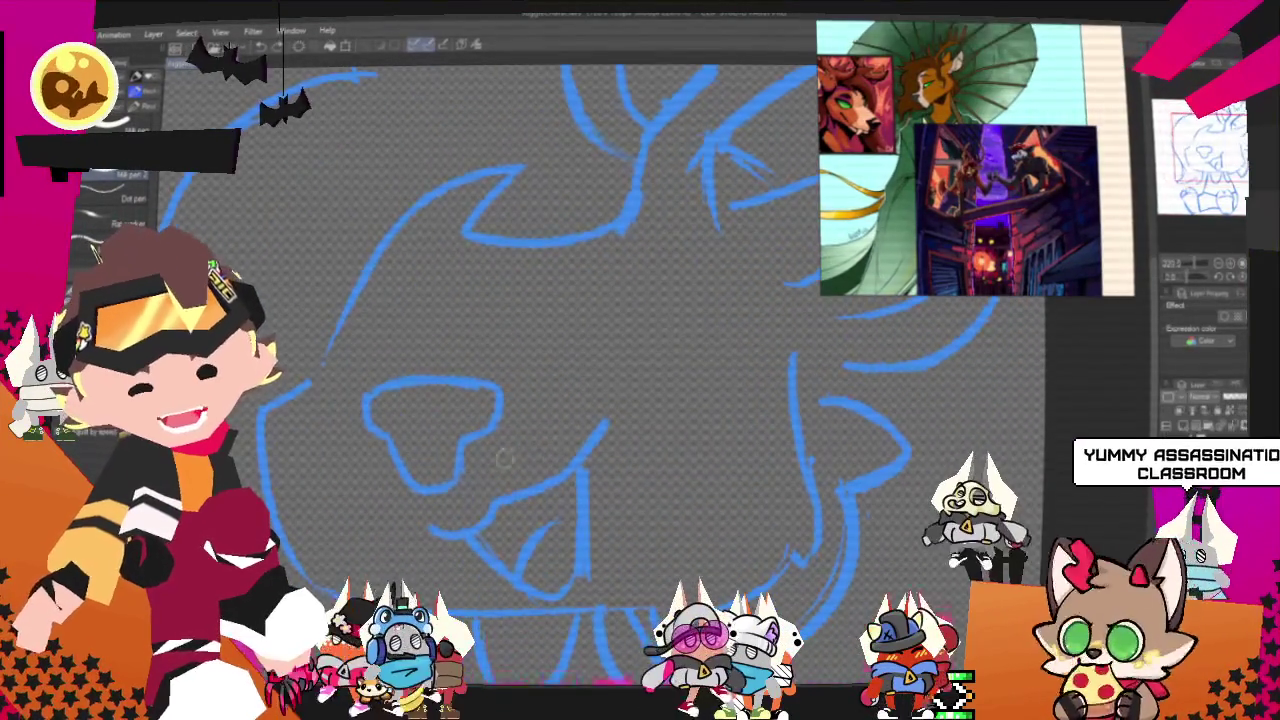
left_click_drag(455, 484, 545, 456)
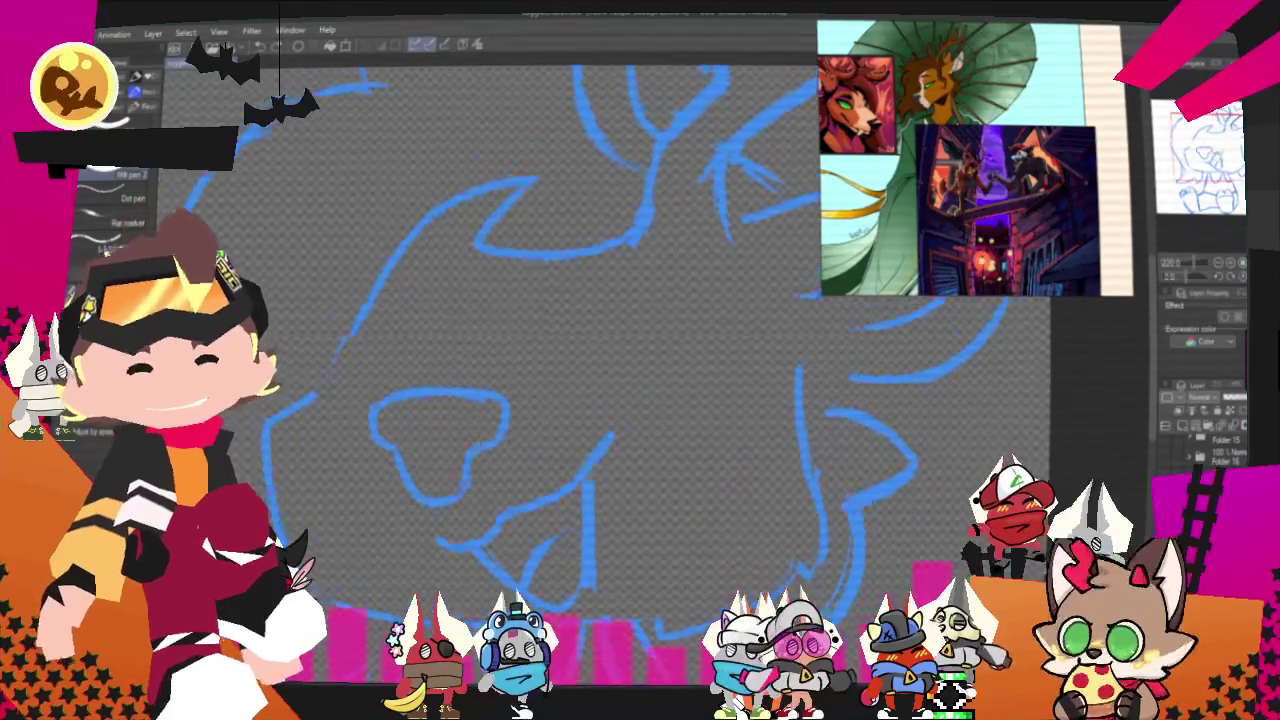
left_click_drag(500, 517, 526, 523)
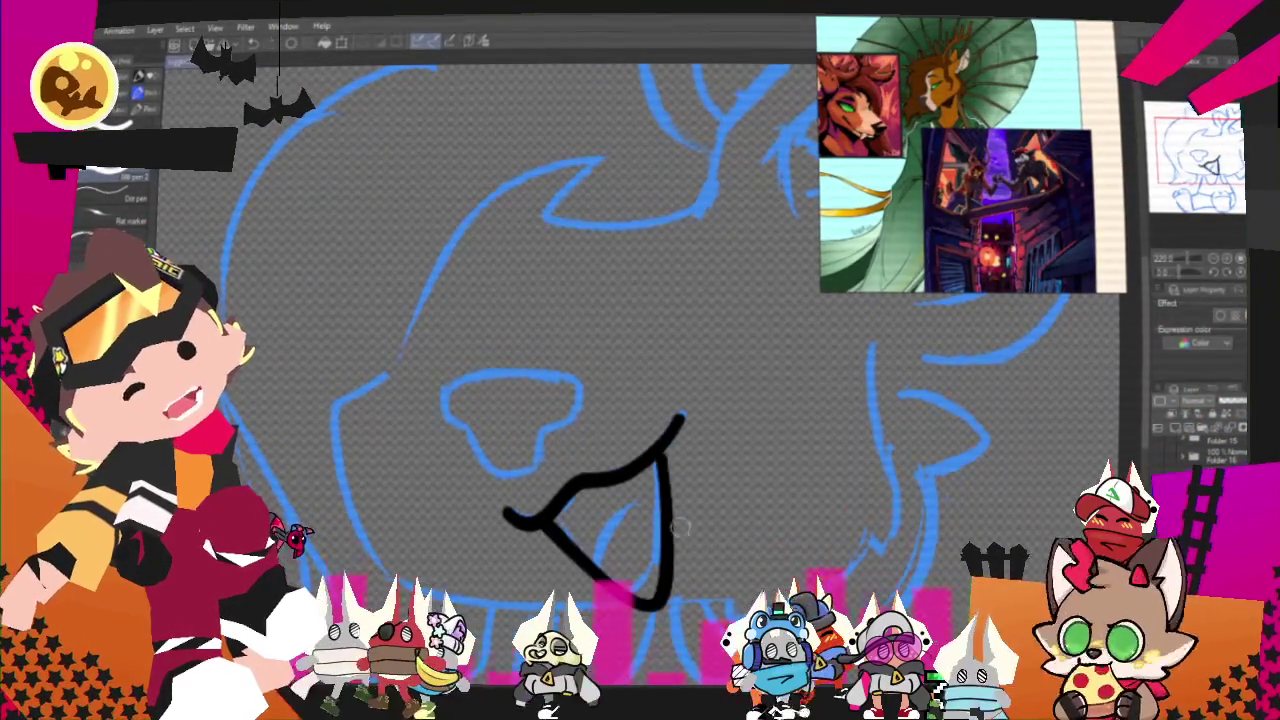
left_click_drag(545, 522, 652, 450)
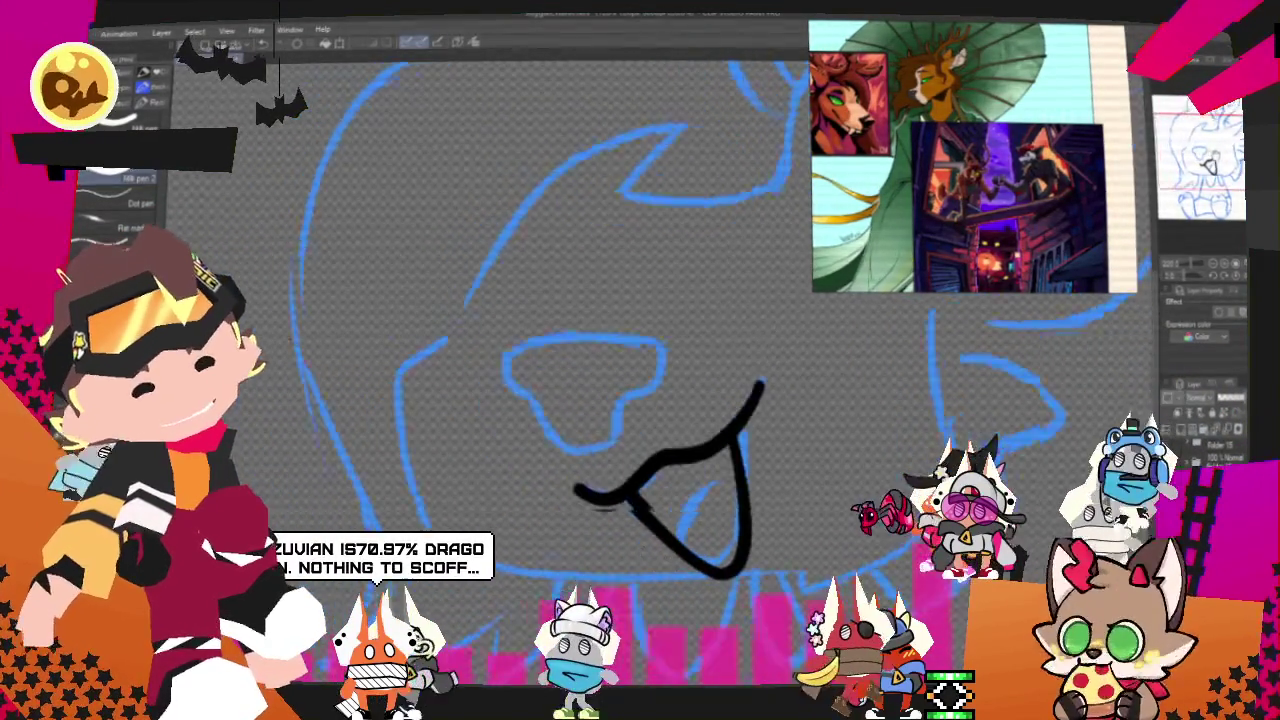
Ink the top edge of the nose outline in black.
left_click_drag(590, 500, 730, 540)
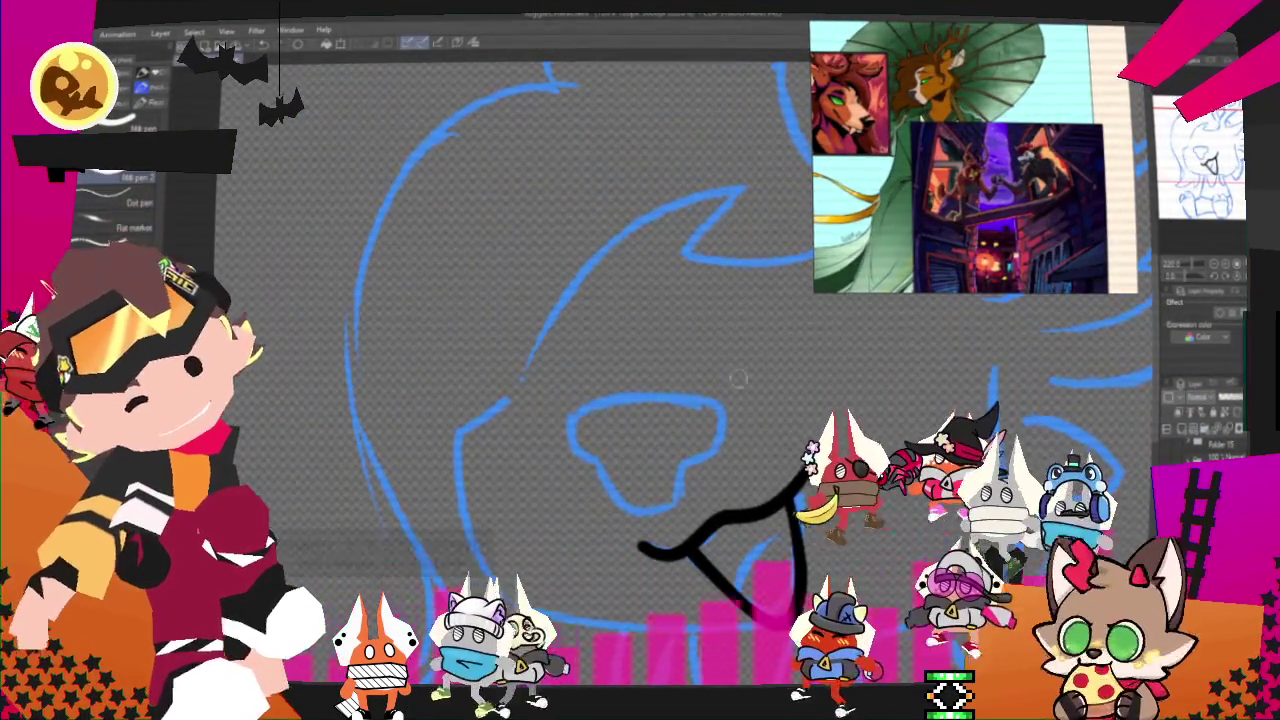
left_click_drag(725, 408, 612, 405)
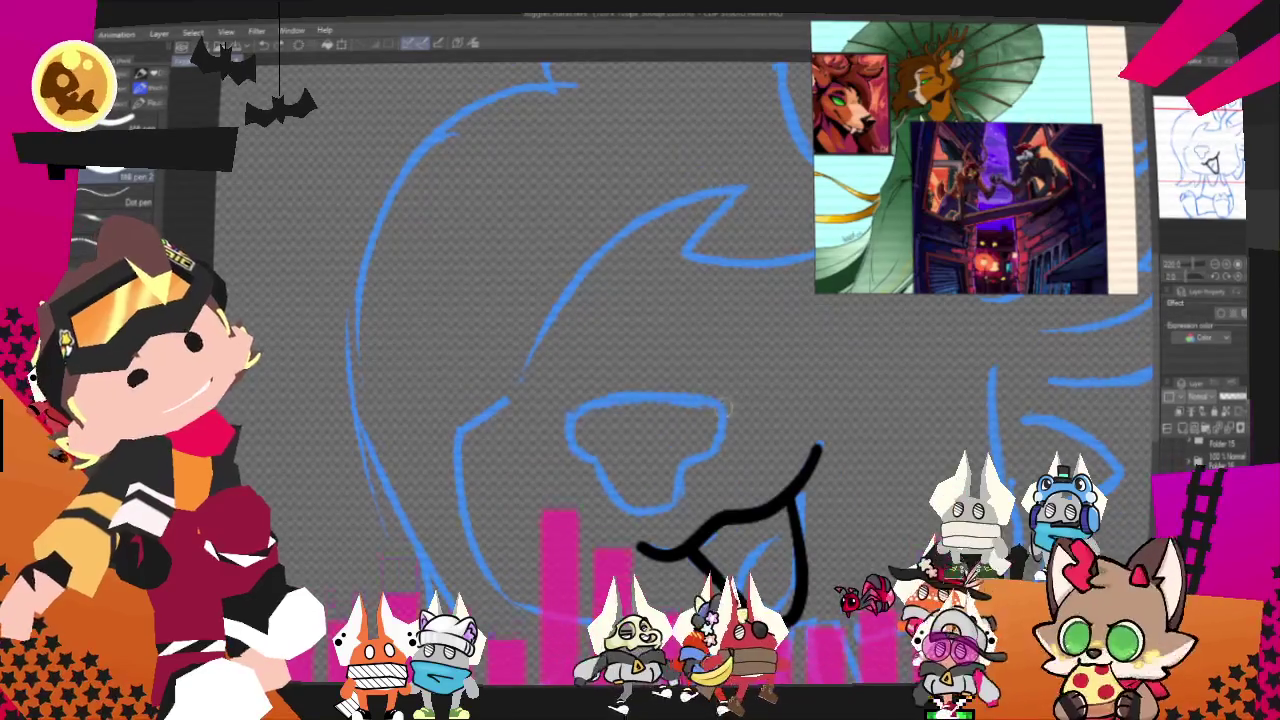
left_click_drag(727, 406, 580, 408)
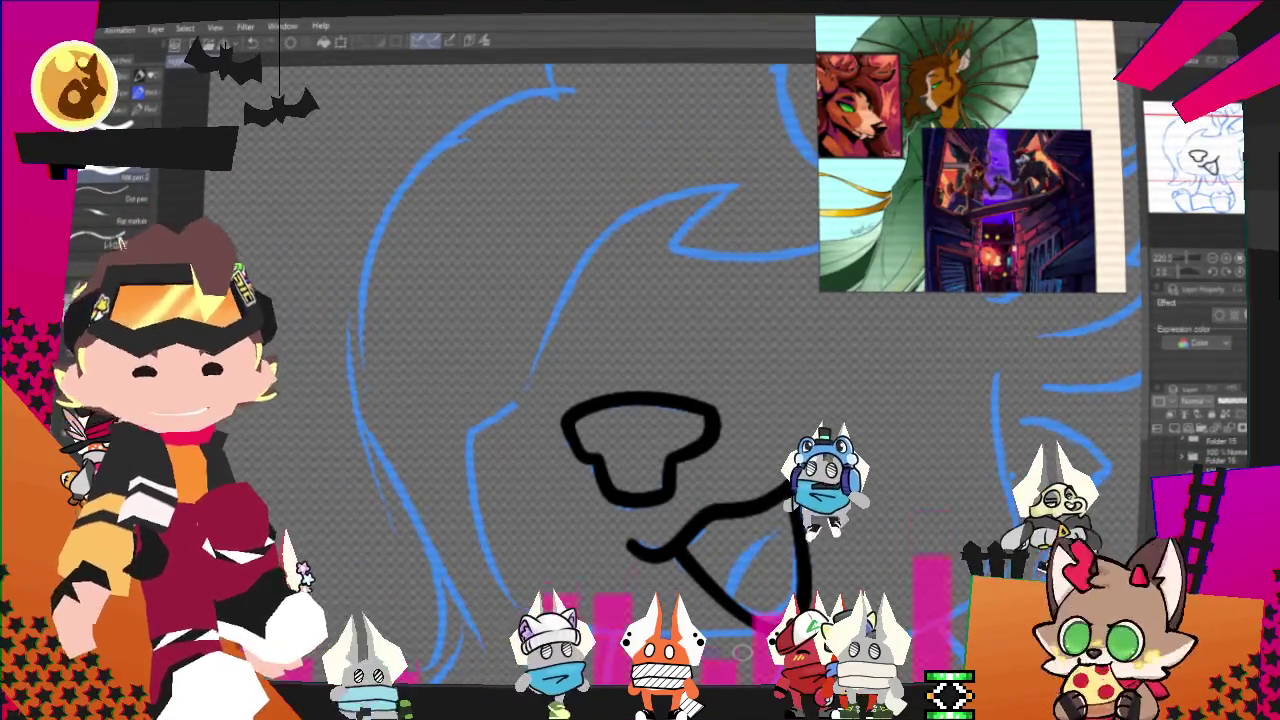
Pan along the head to the right cheek and ink its curve upward in black.
left_click_drag(640, 440, 495, 440)
left_click_drag(640, 440, 525, 440)
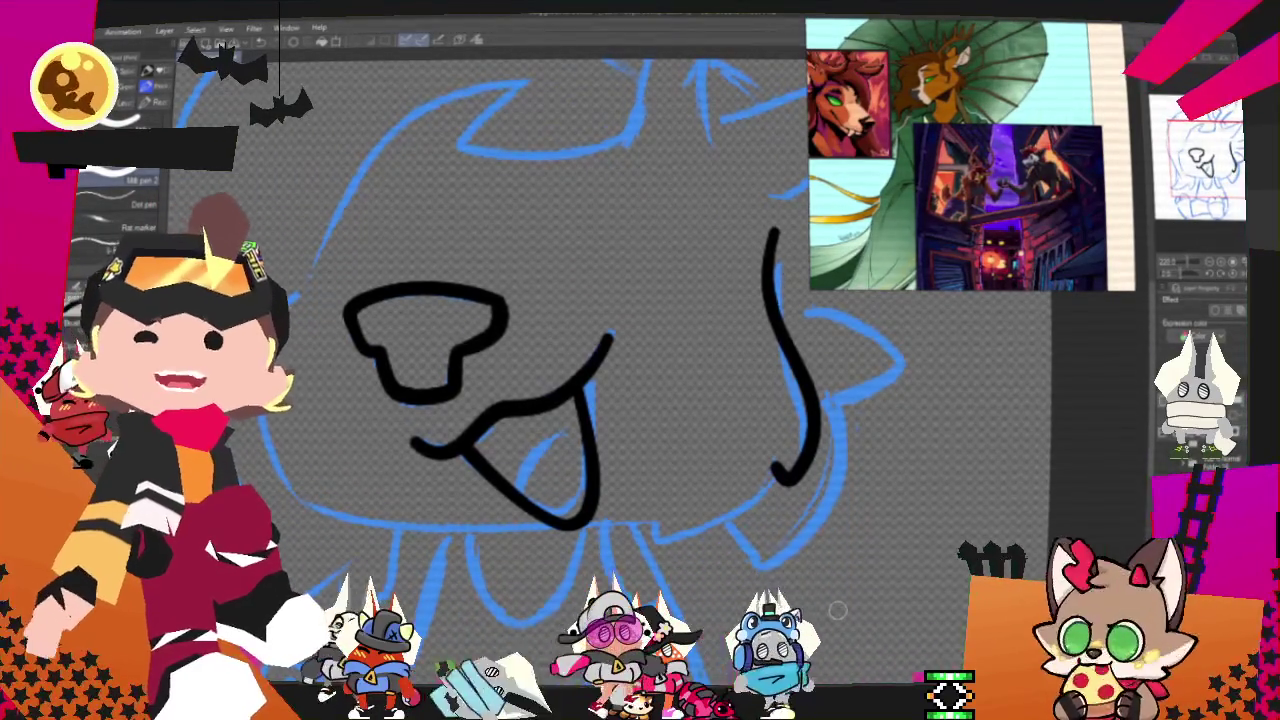
left_click_drag(600, 380, 685, 275)
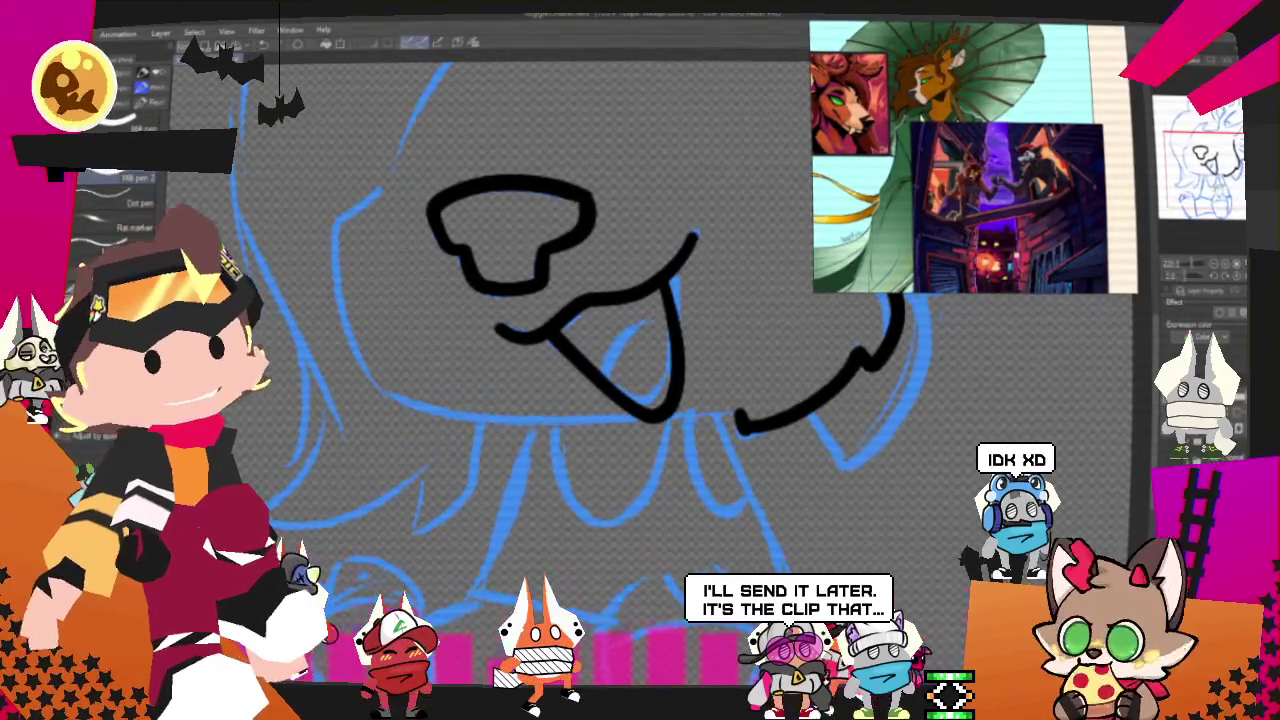
left_click_drag(900, 315, 905, 110)
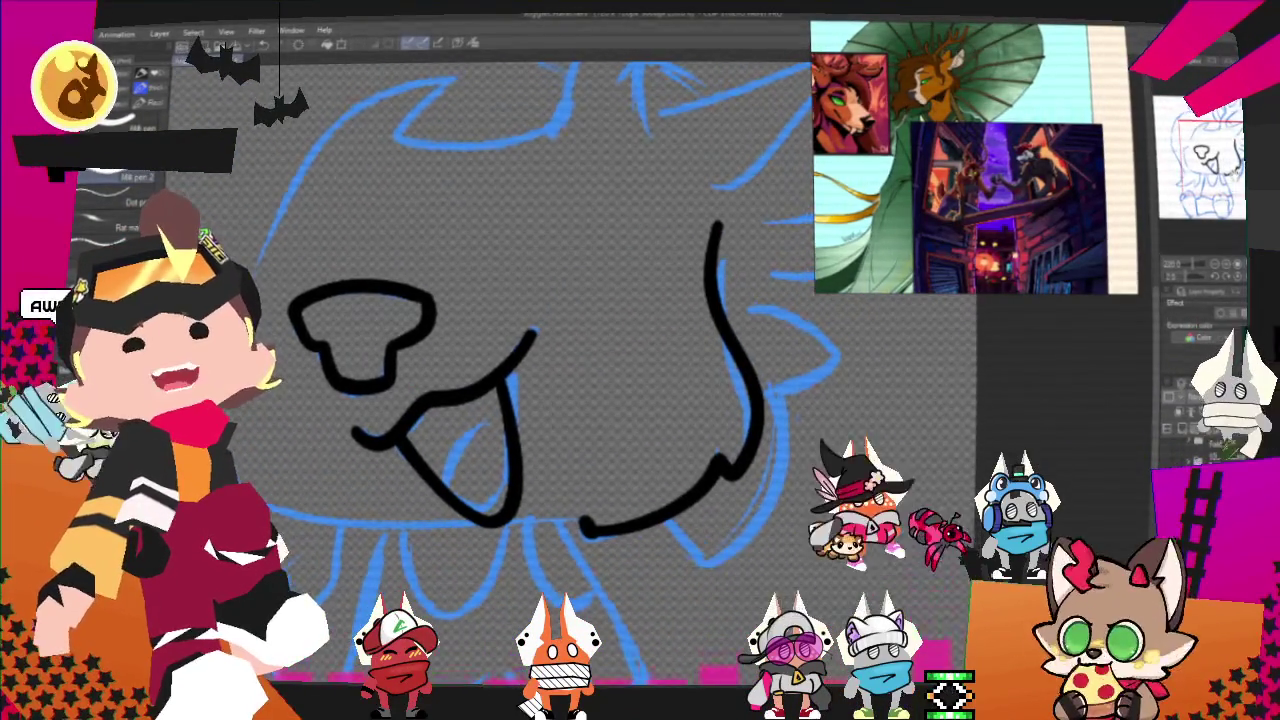
scroll(430, 380, "up", 3)
scroll(430, 380, "up", 3)
scroll(500, 350, "down", 1)
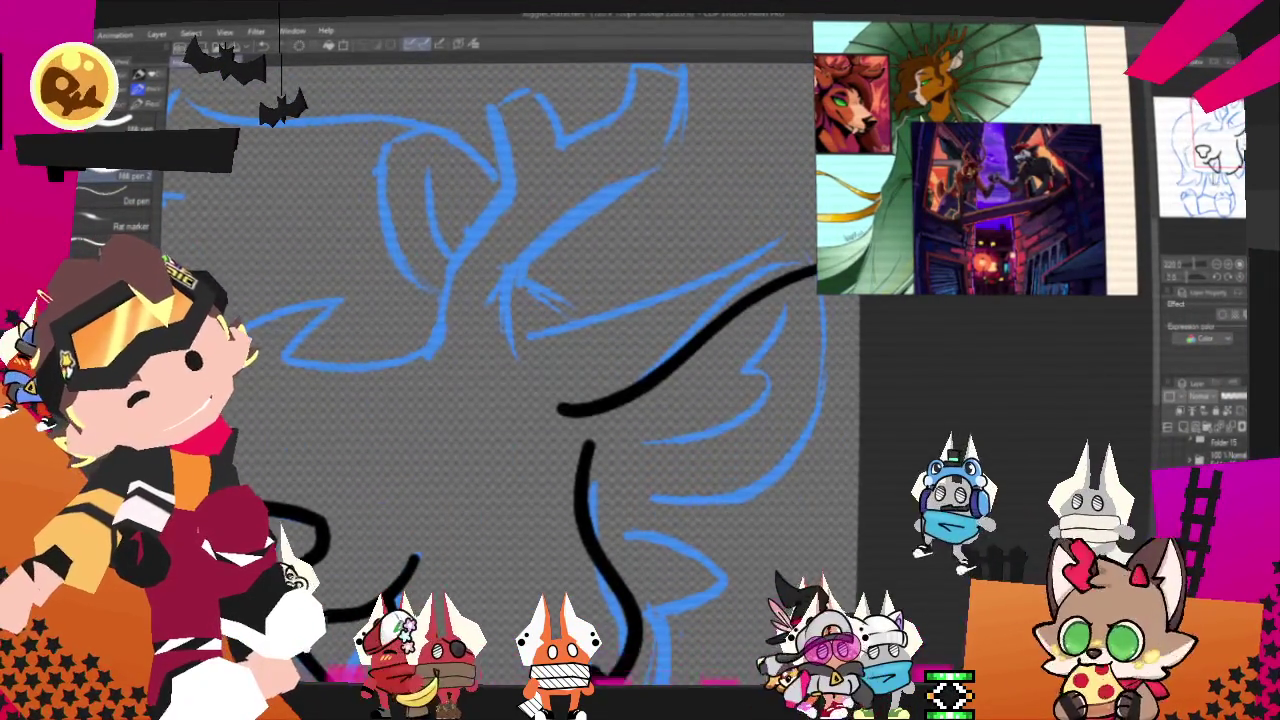
Ink the ear's outer curve, its top and lower edges, and the curled inner line.
mouse_move(383, 398)
left_mouse_down()
mouse_move(663, 255)
mouse_move(430, 468)
left_mouse_up()
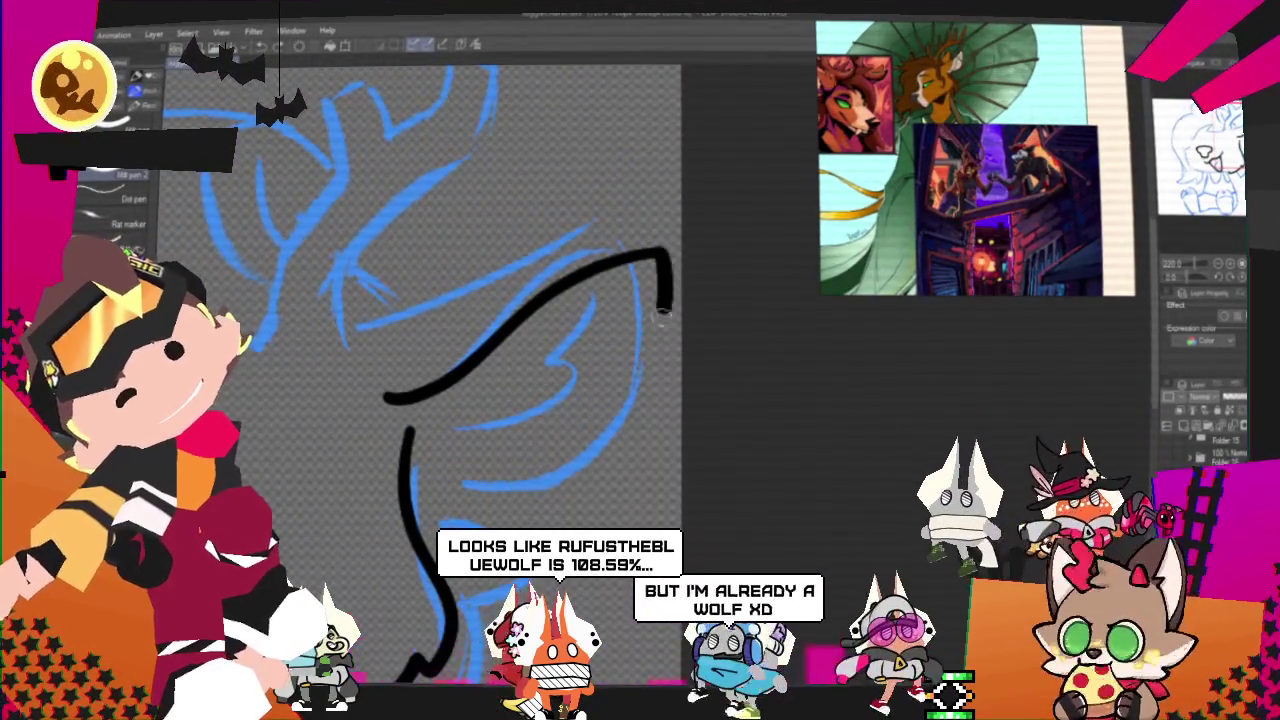
left_click_drag(662, 256, 408, 448)
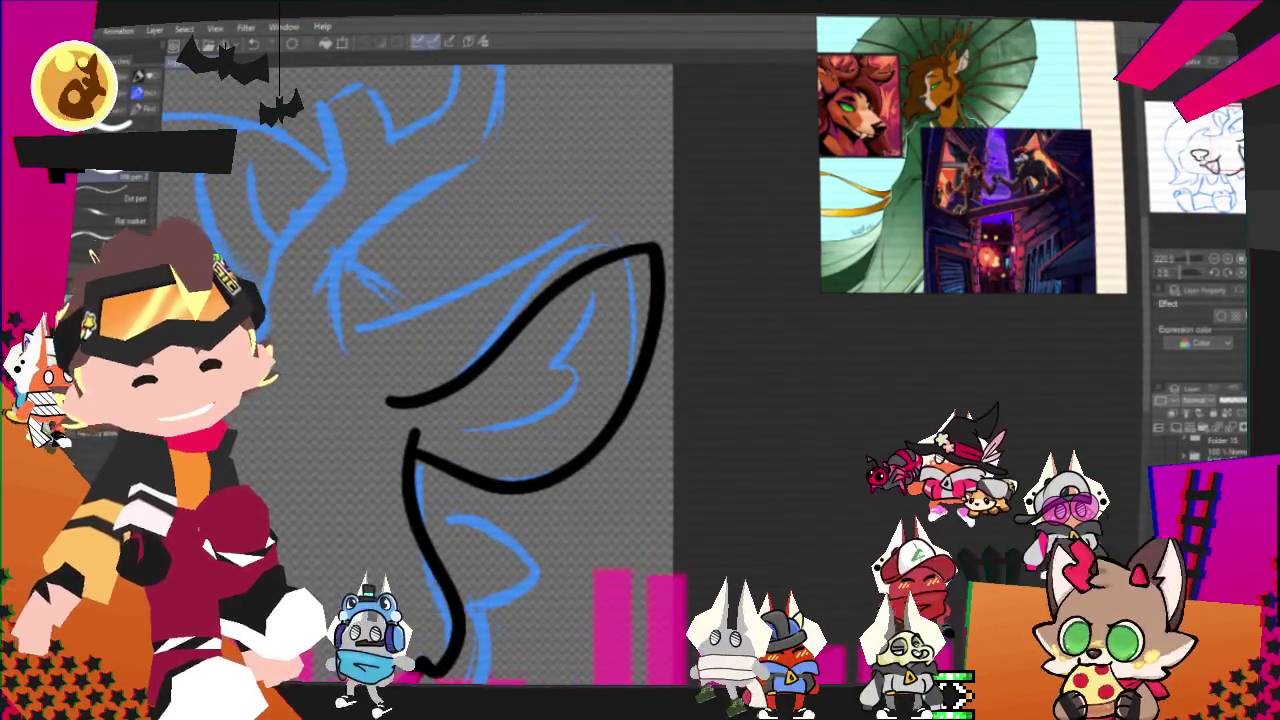
mouse_move(615, 332)
left_mouse_down()
mouse_move(577, 404)
mouse_move(505, 460)
left_mouse_up()
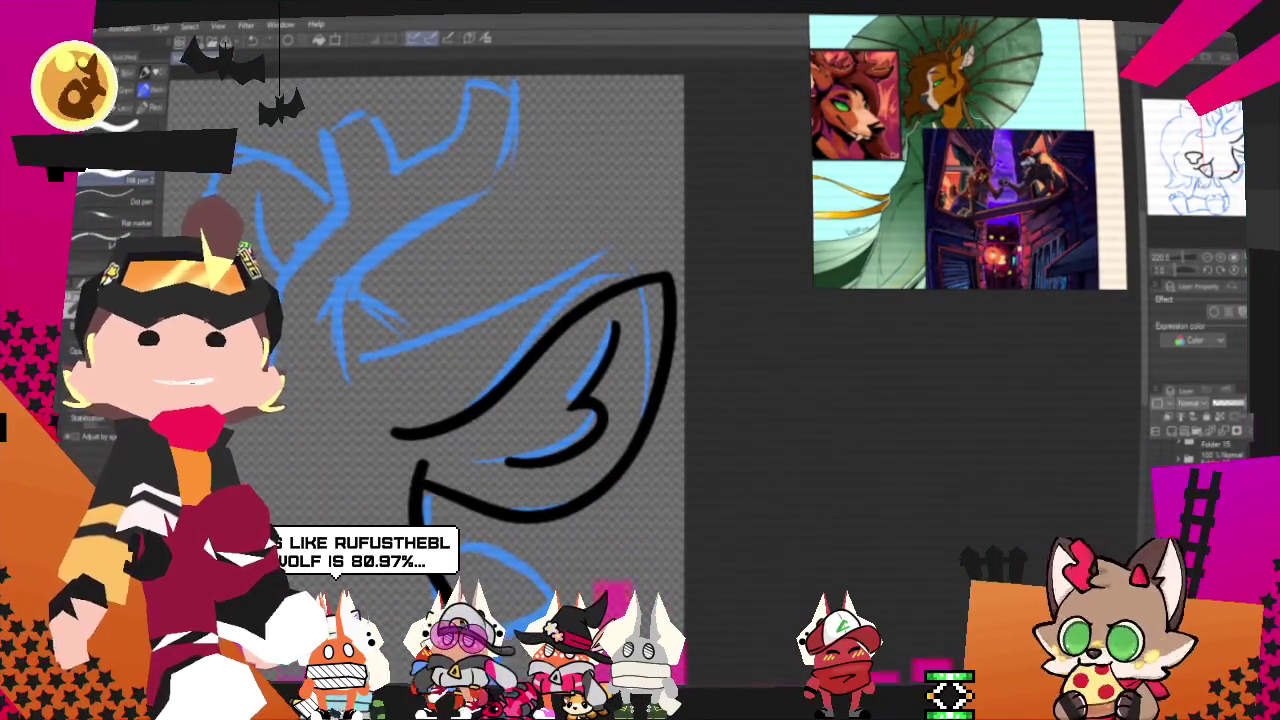
scroll(480, 360, "up", 3)
scroll(480, 360, "down", 3)
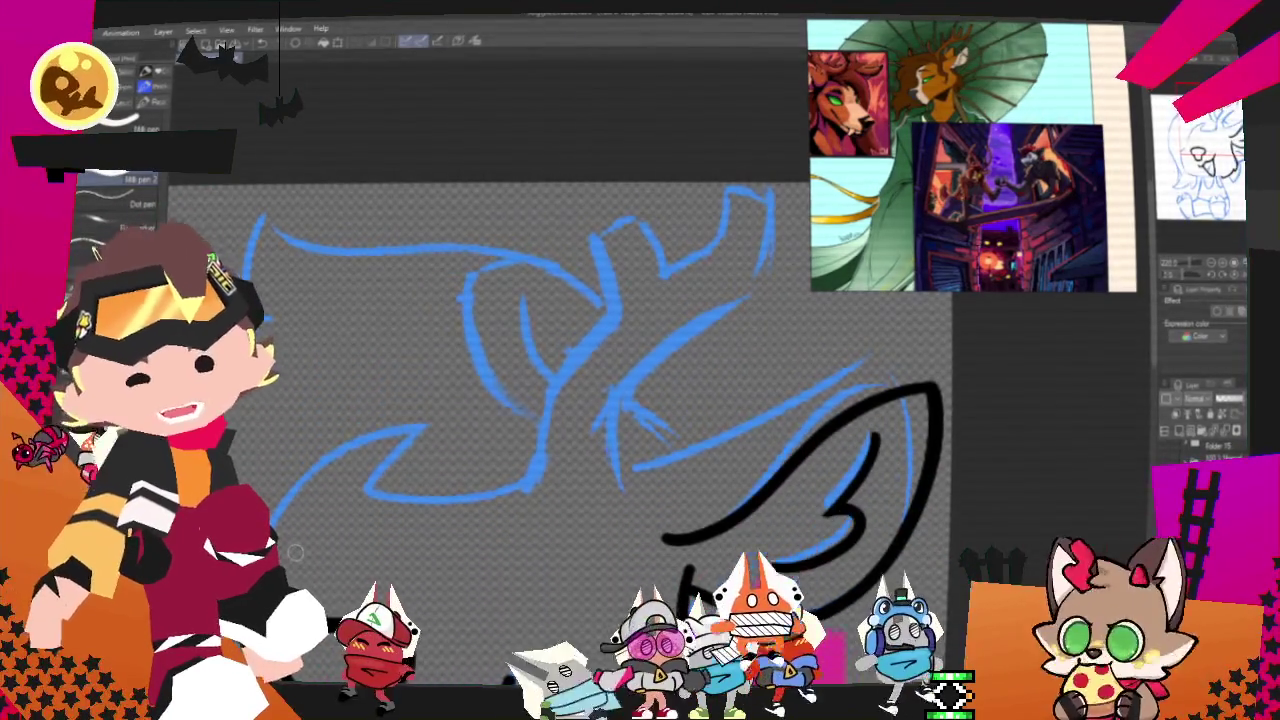
Remove the ear stroke's unwanted left tail and a long line drawn into the top arc.
key("ctrl+minus")
left_click_drag(545, 440, 495, 413)
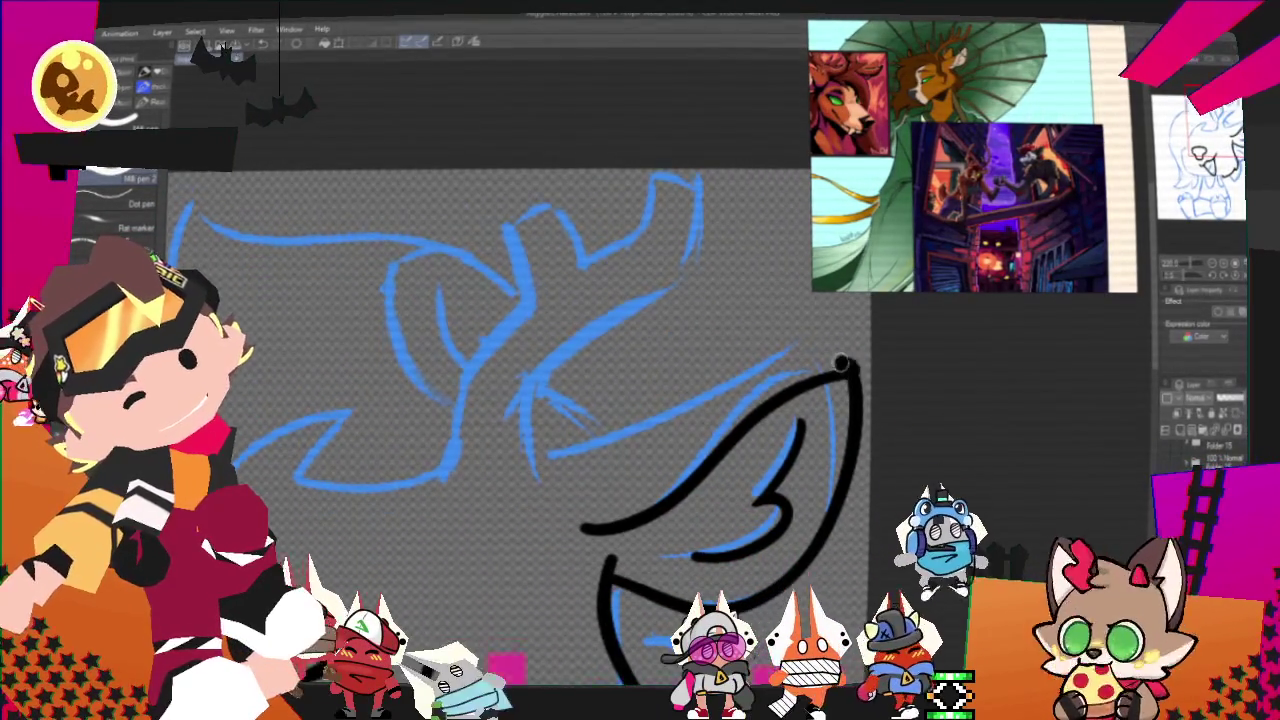
key("ctrl+z")
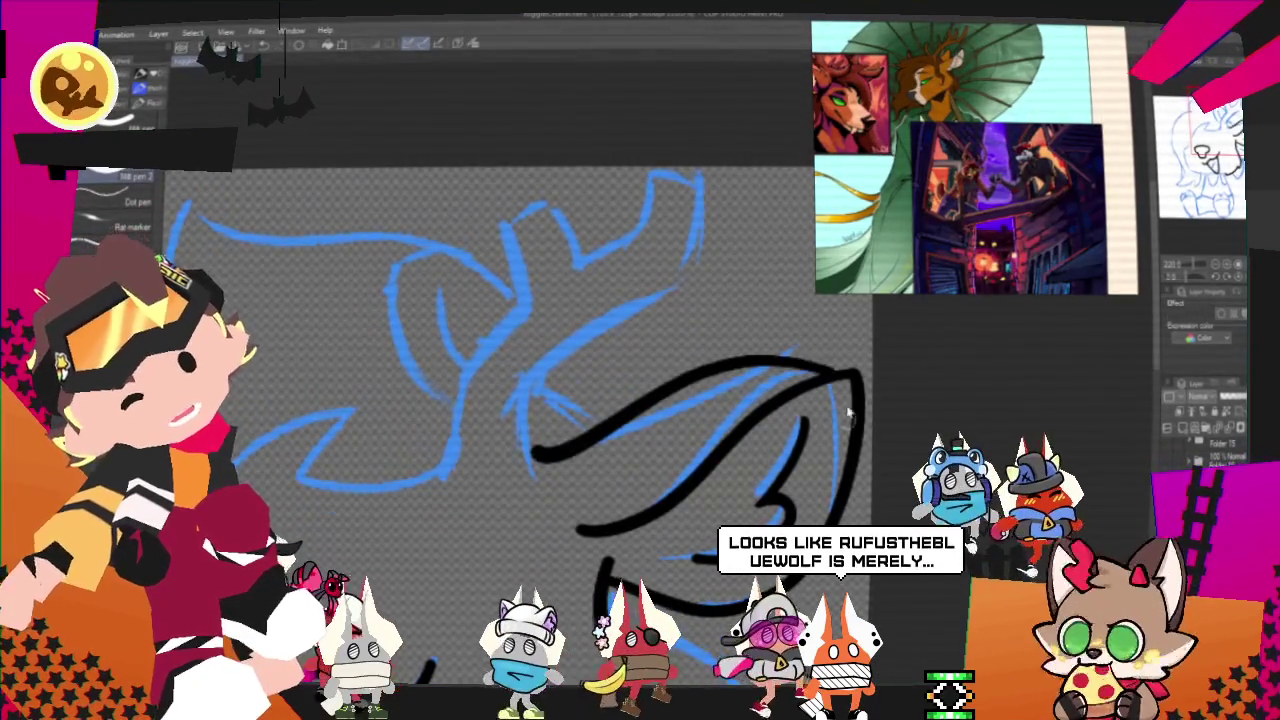
key("ctrl+y")
key("ctrl+z")
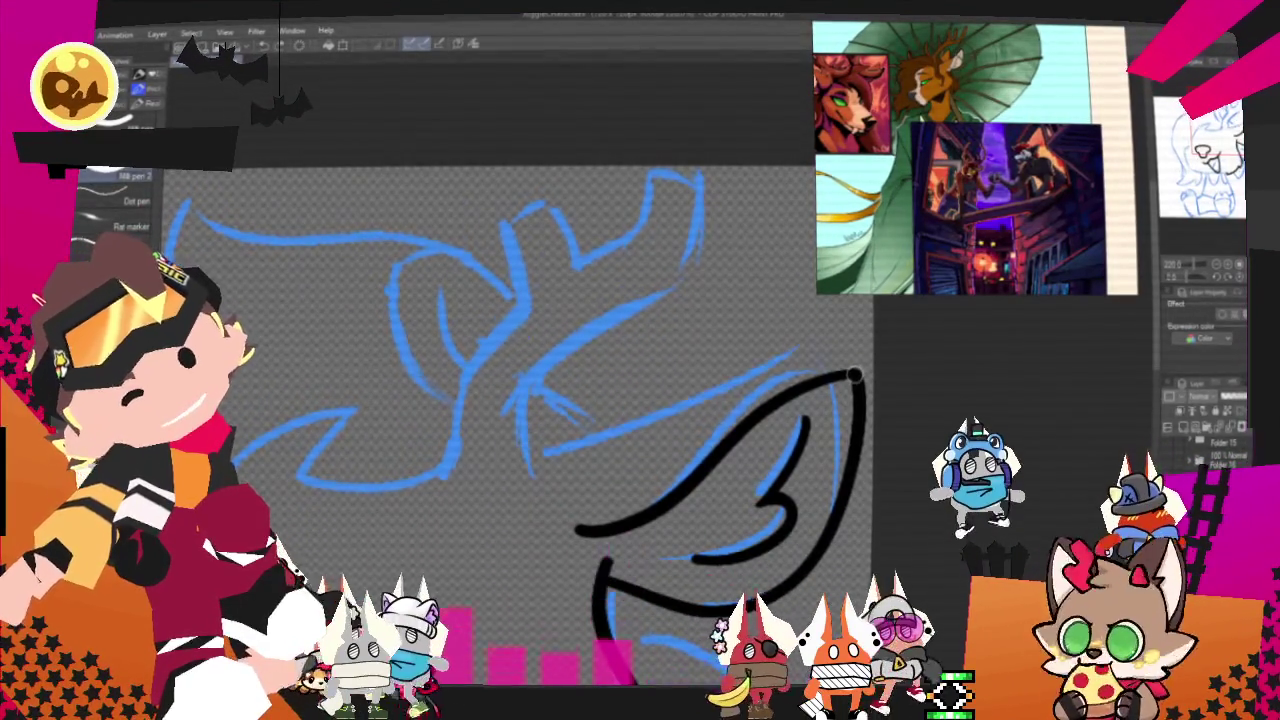
left_click_drag(815, 352, 522, 450)
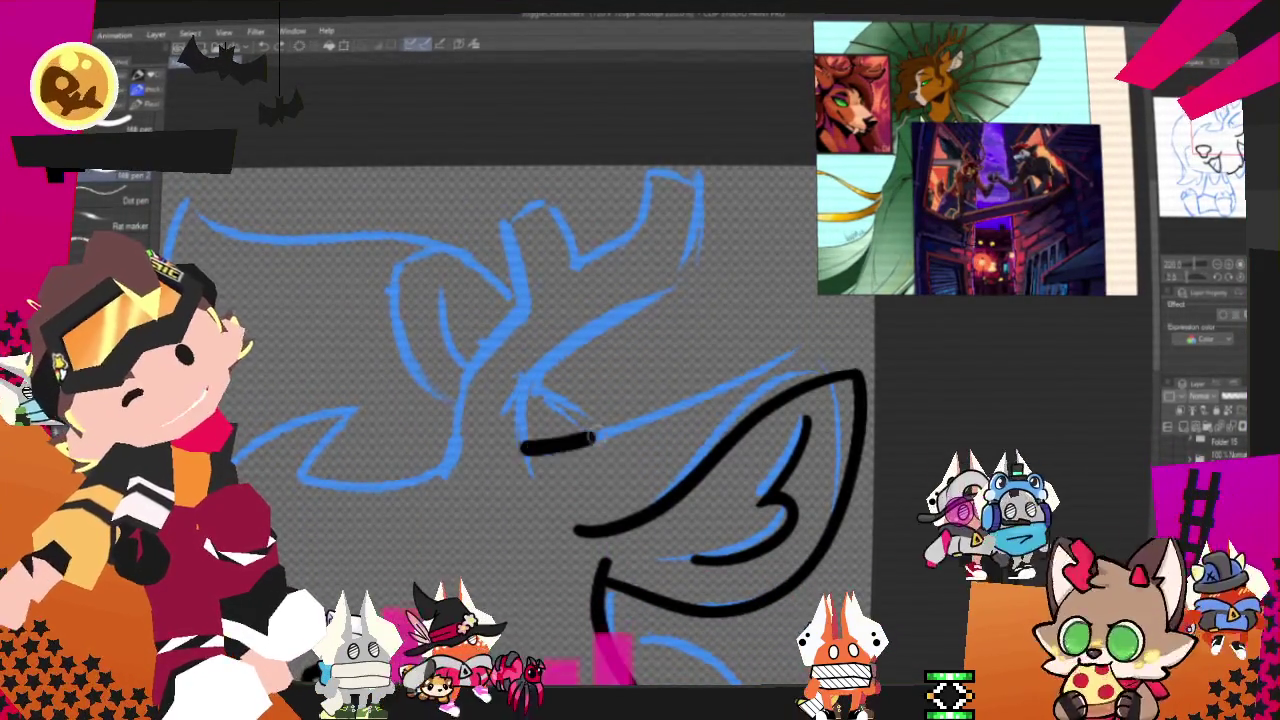
key("ctrl+z")
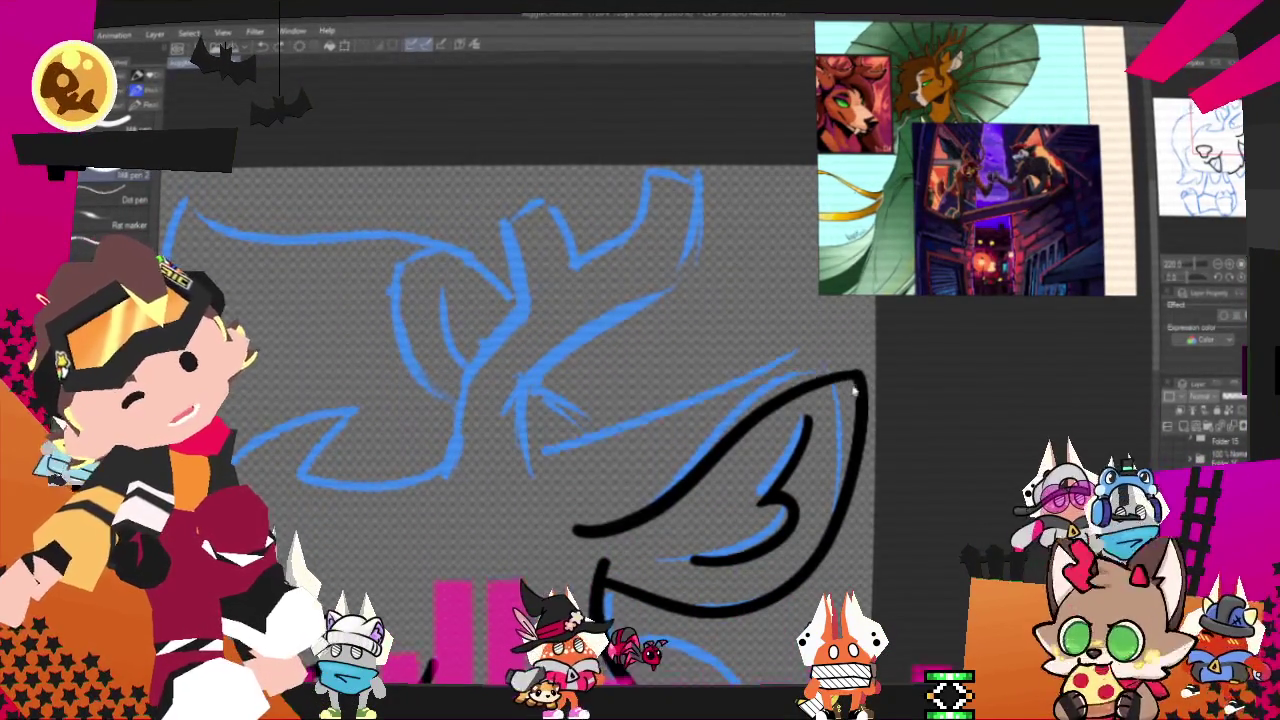
key("ctrl+y")
key("ctrl+z")
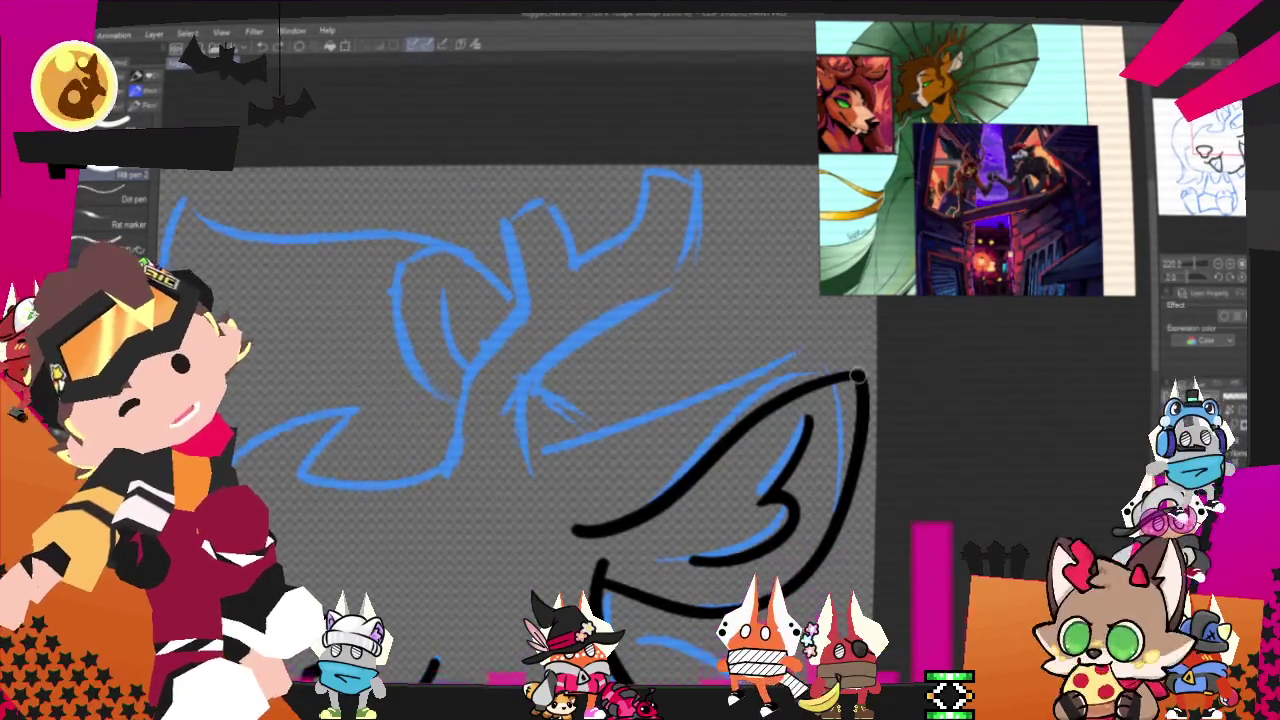
Try the long top-arc ear line at several lengths, discarding each attempt.
left_click_drag(524, 452, 862, 366)
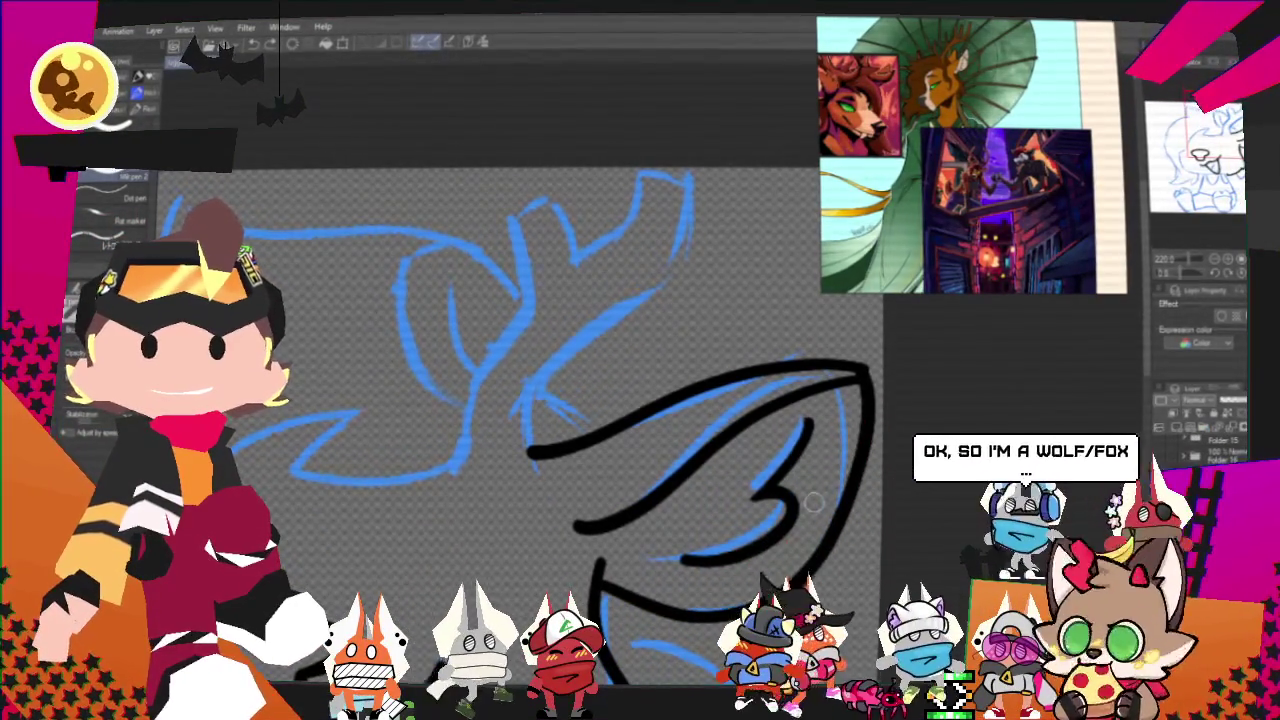
key("ctrl+z")
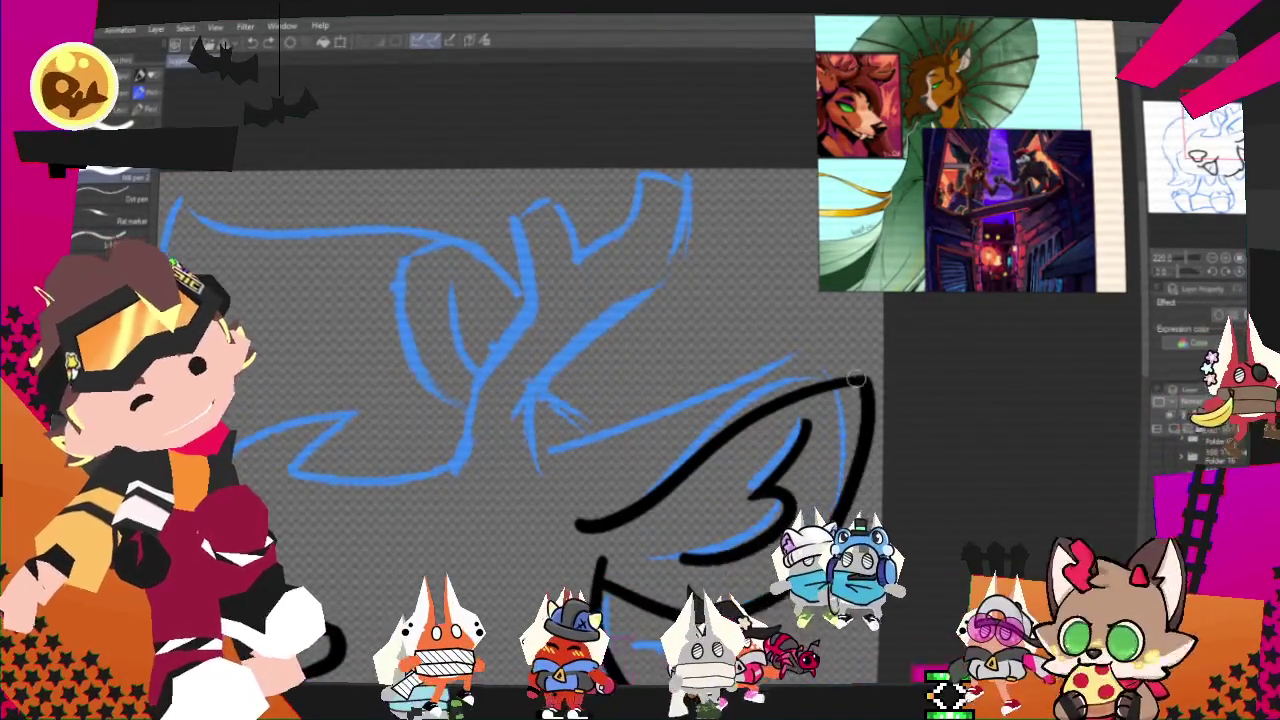
left_click_drag(537, 452, 843, 343)
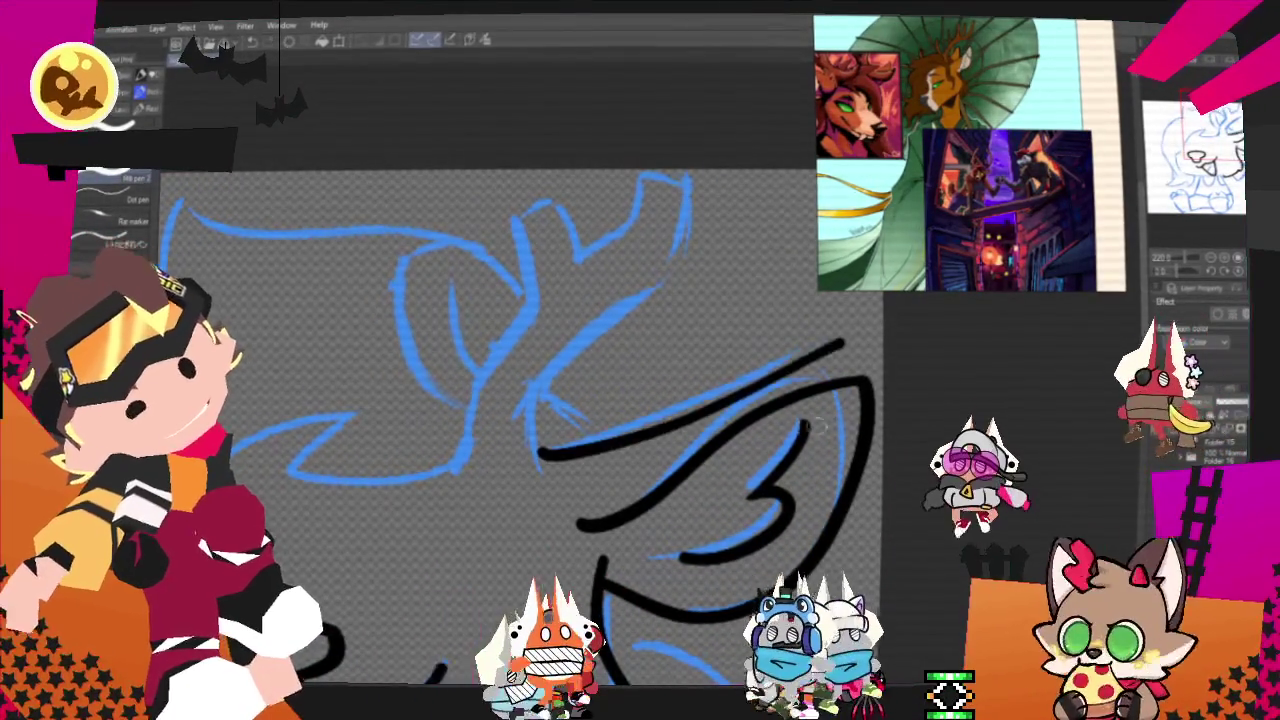
key("ctrl+z")
left_click_drag(553, 445, 785, 355)
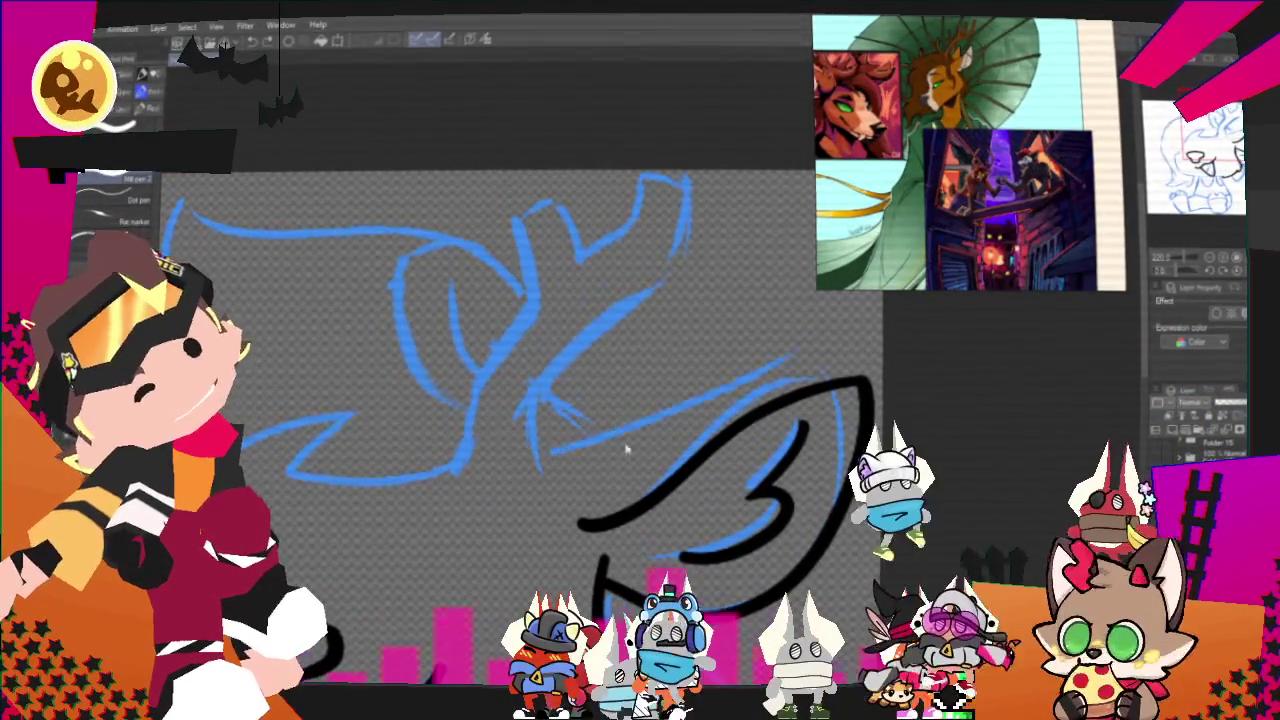
key("ctrl+z")
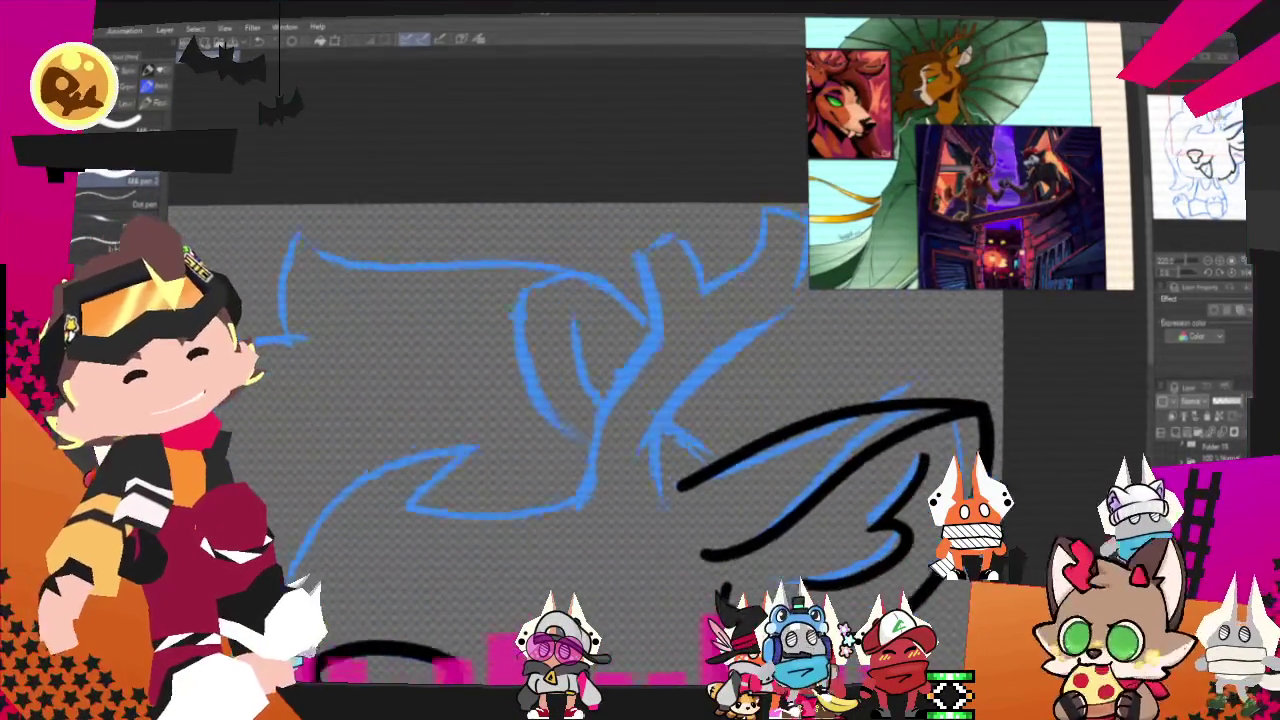
Ink a long curve rising to the antlers with a hook-shaped stroke at the antler tip.
left_click_drag(630, 495, 780, 215)
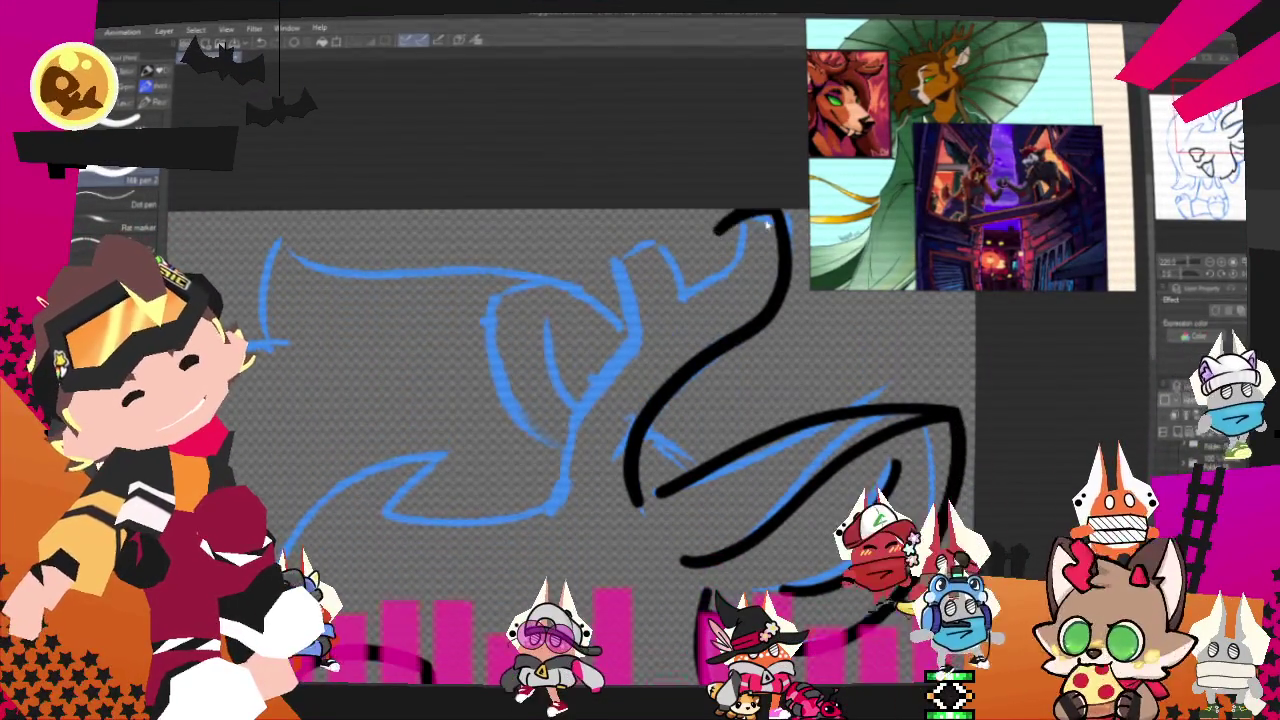
mouse_move(776, 216)
left_mouse_down()
mouse_move(622, 338)
mouse_move(517, 360)
mouse_move(563, 507)
left_mouse_up()
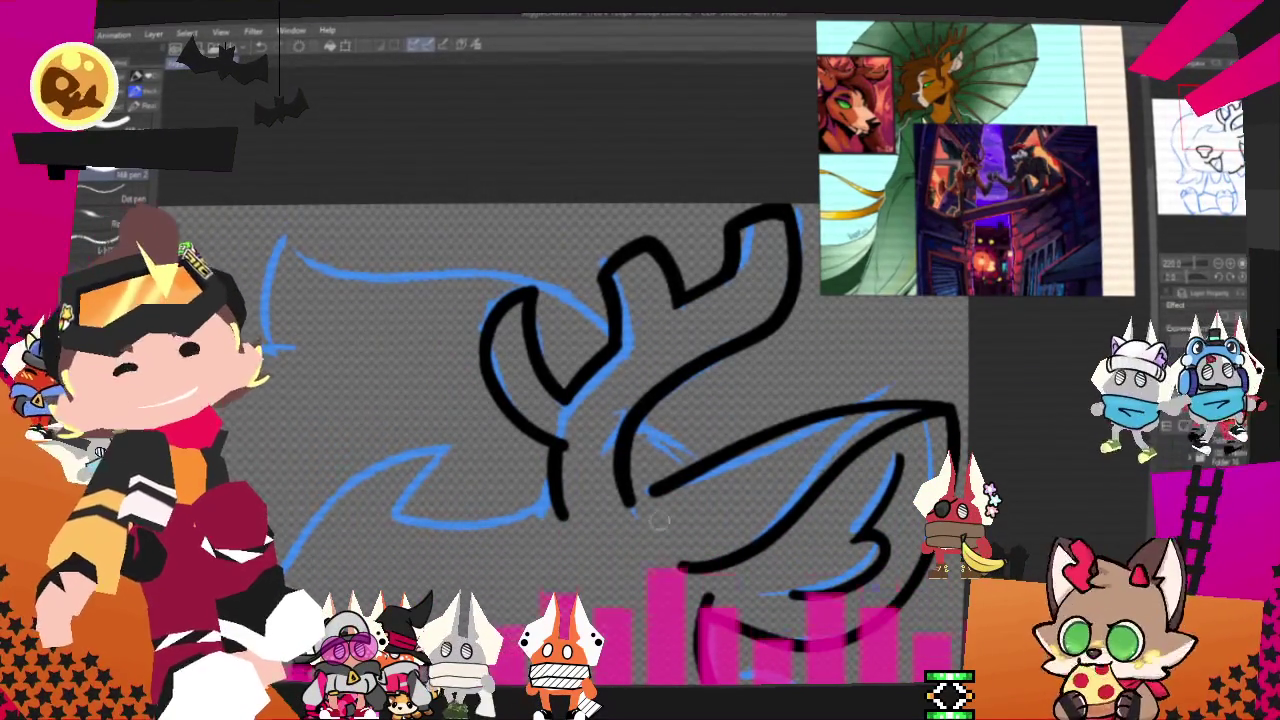
scroll(615, 420, "up", 2)
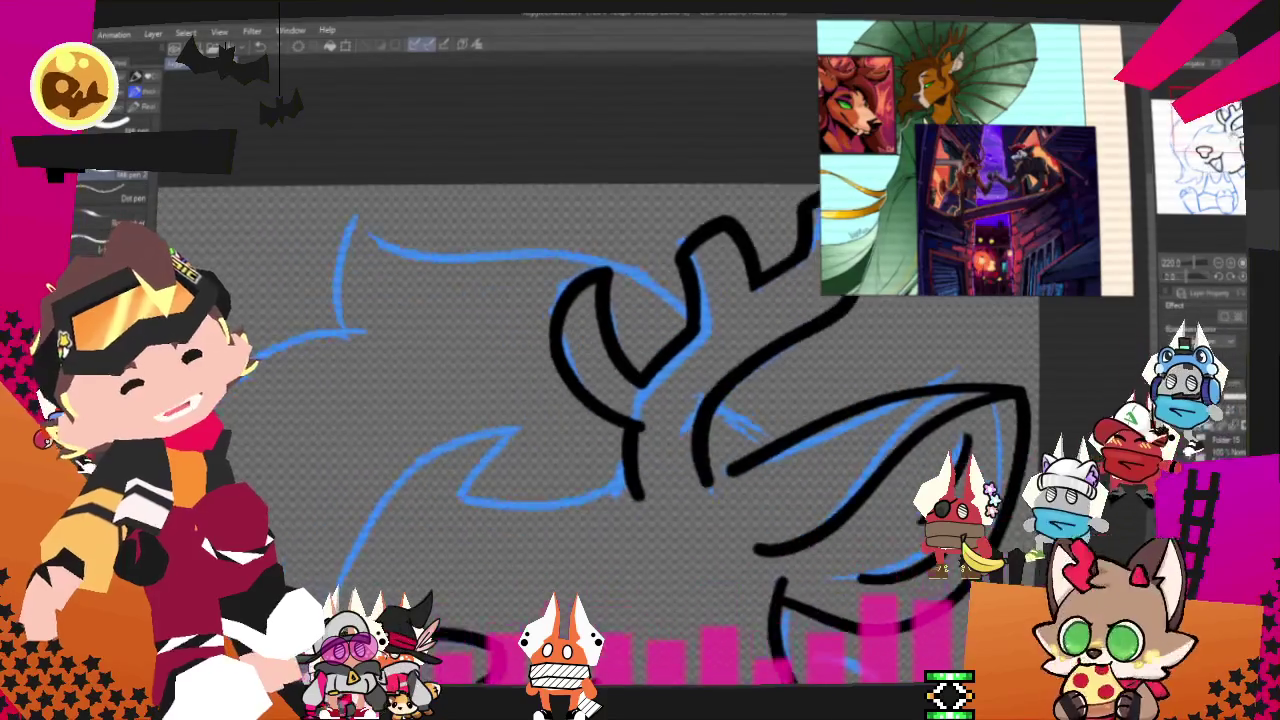
scroll(615, 400, "down", 1)
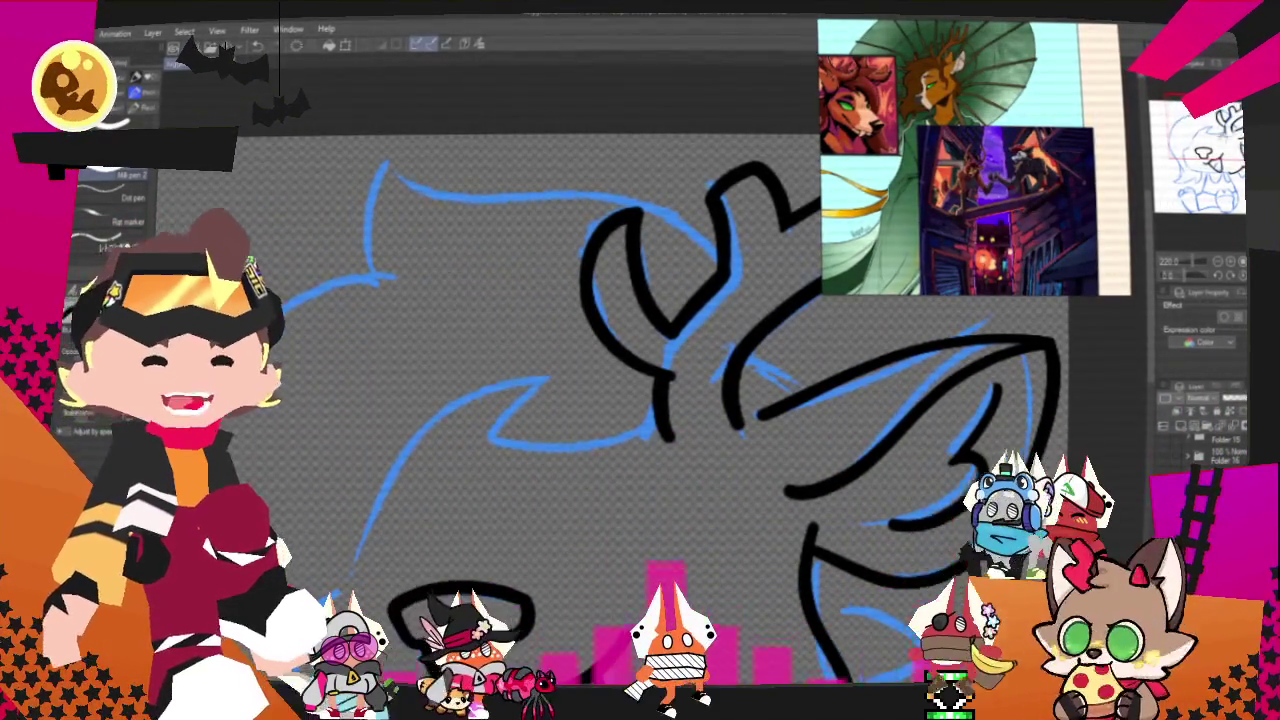
scroll(530, 310, "right", 2)
scroll(530, 350, "down", 1)
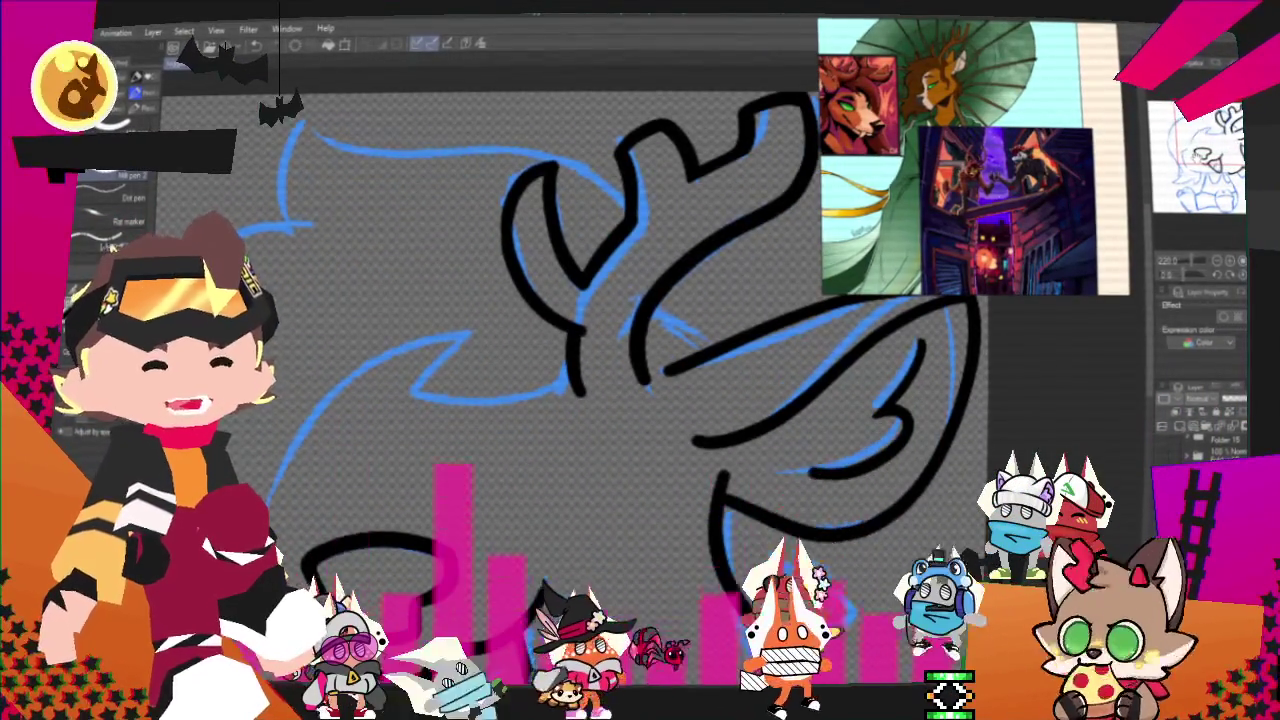
scroll(660, 435, "up", 3)
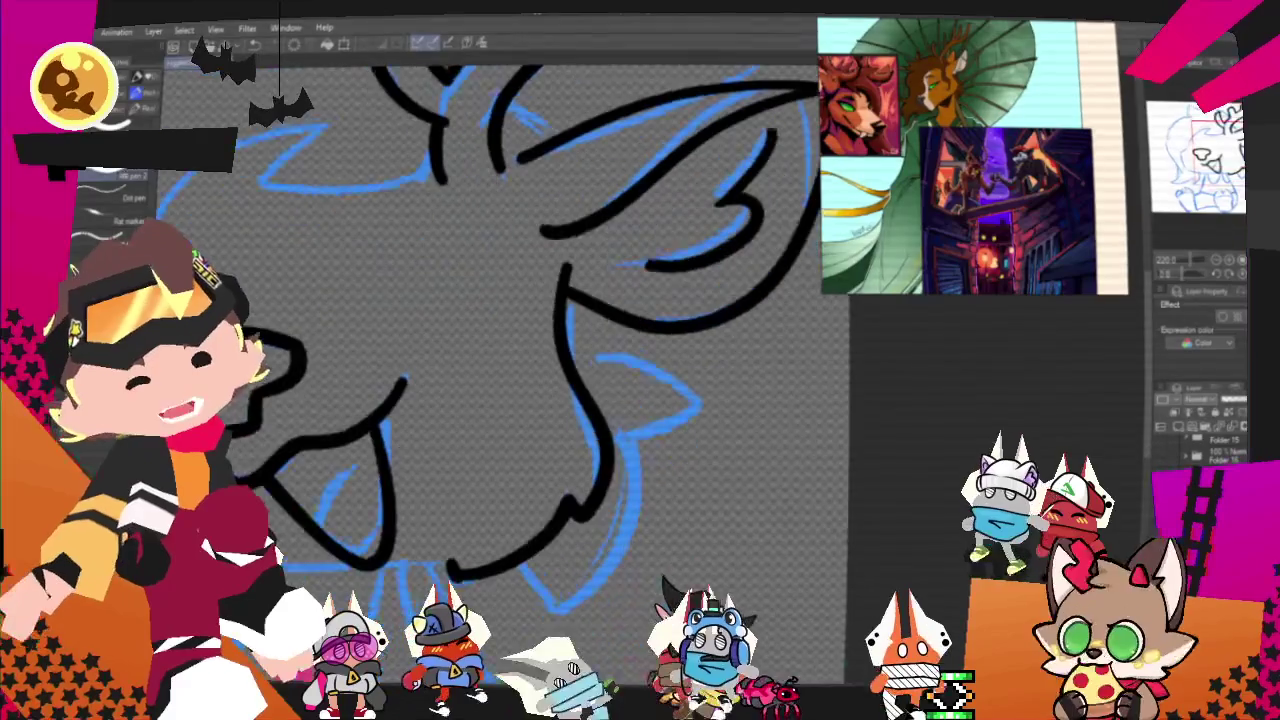
Replace a misplaced inner ear stroke with a new angled line inside the ear.
mouse_move(661, 433)
left_mouse_down()
mouse_move(583, 348)
mouse_move(690, 430)
left_mouse_up()
key("ctrl+z")
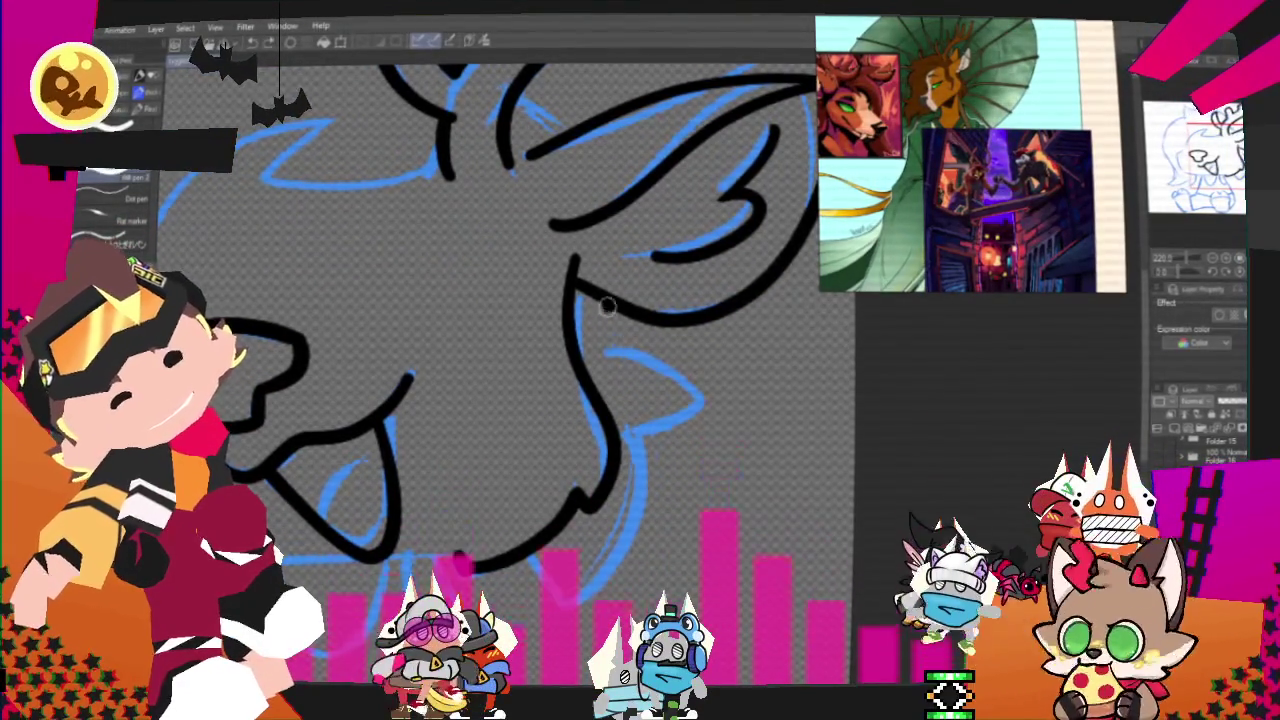
left_click_drag(602, 322, 650, 435)
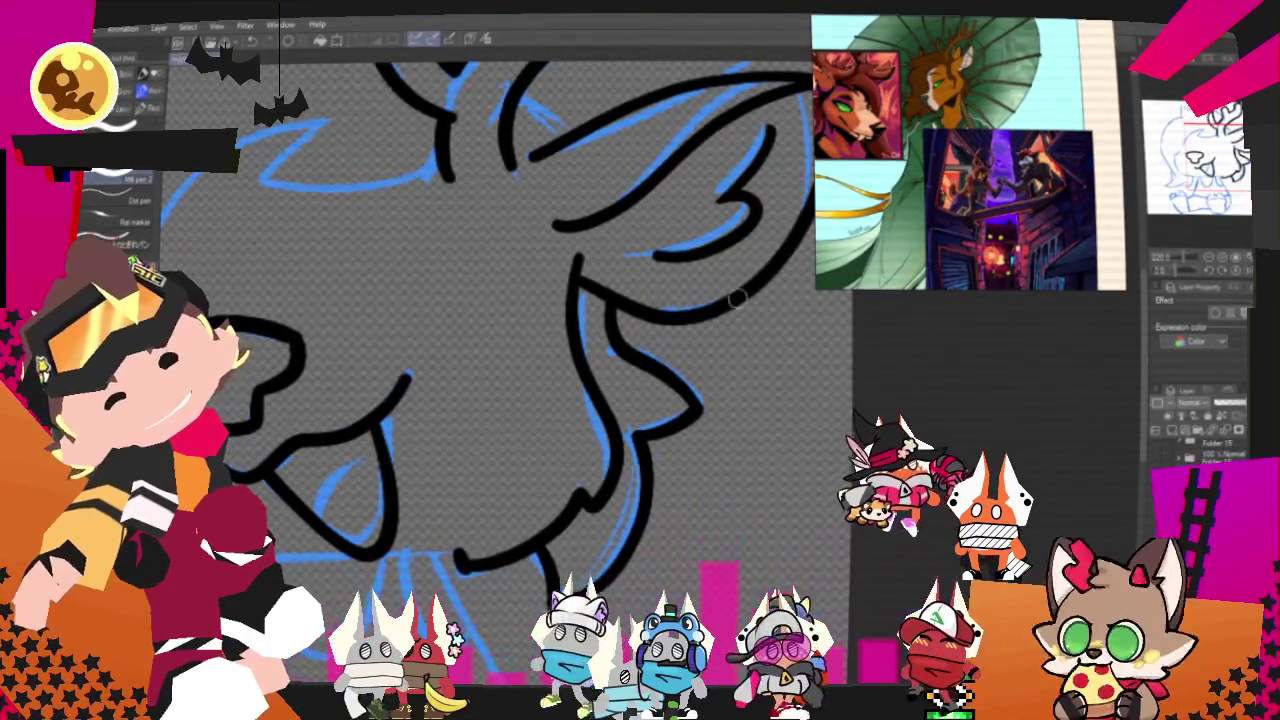
key("ctrl+minus")
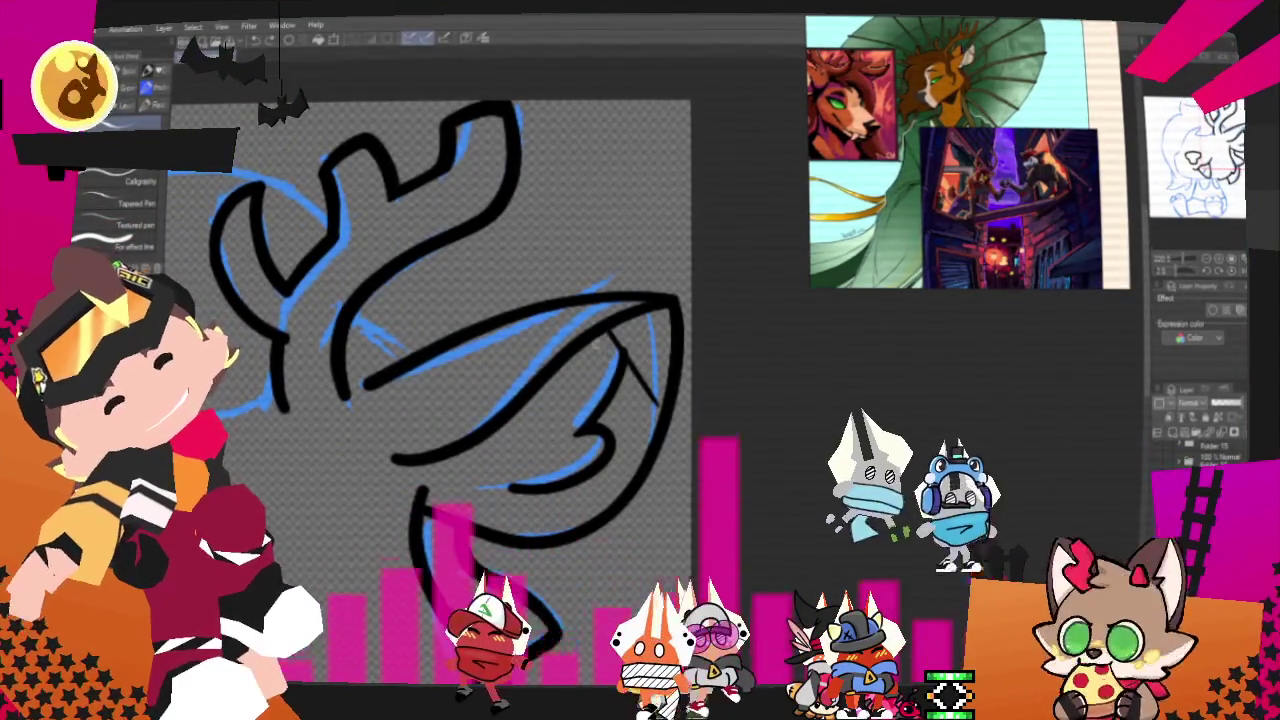
Draw short thin hatch strokes inside the deer's ear.
left_click_drag(600, 342, 652, 405)
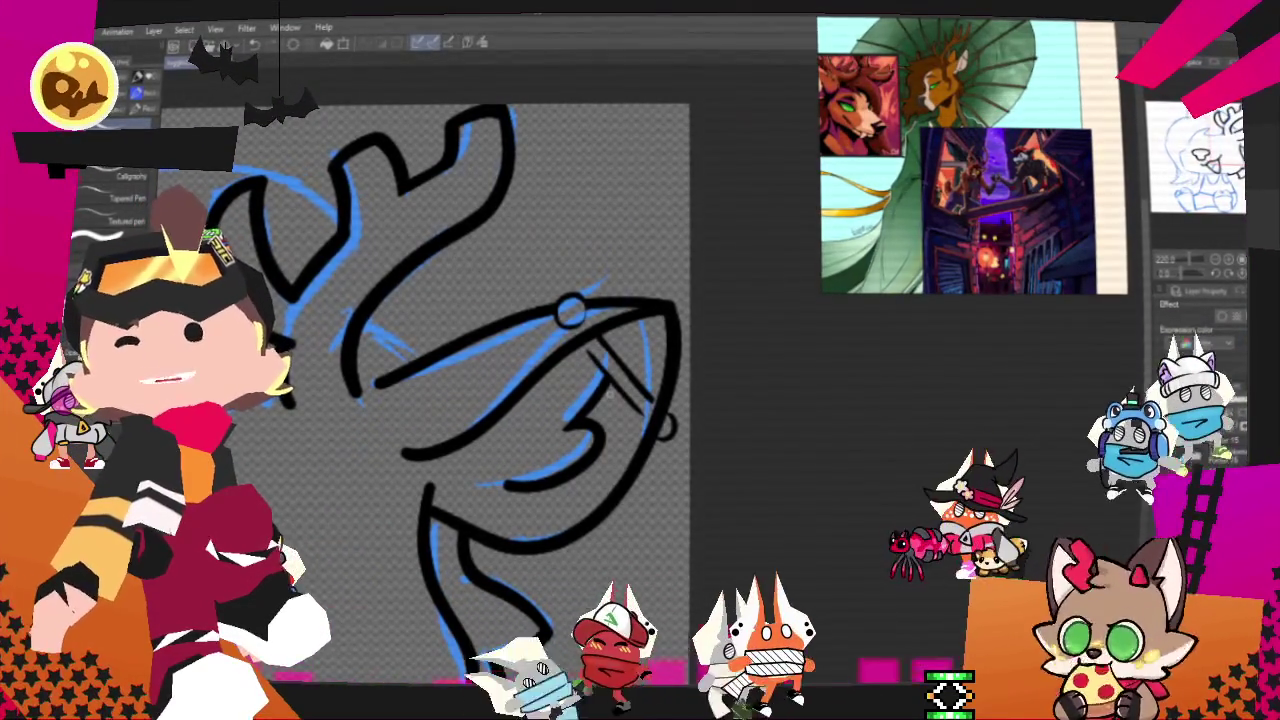
scroll(420, 400, "down", 1)
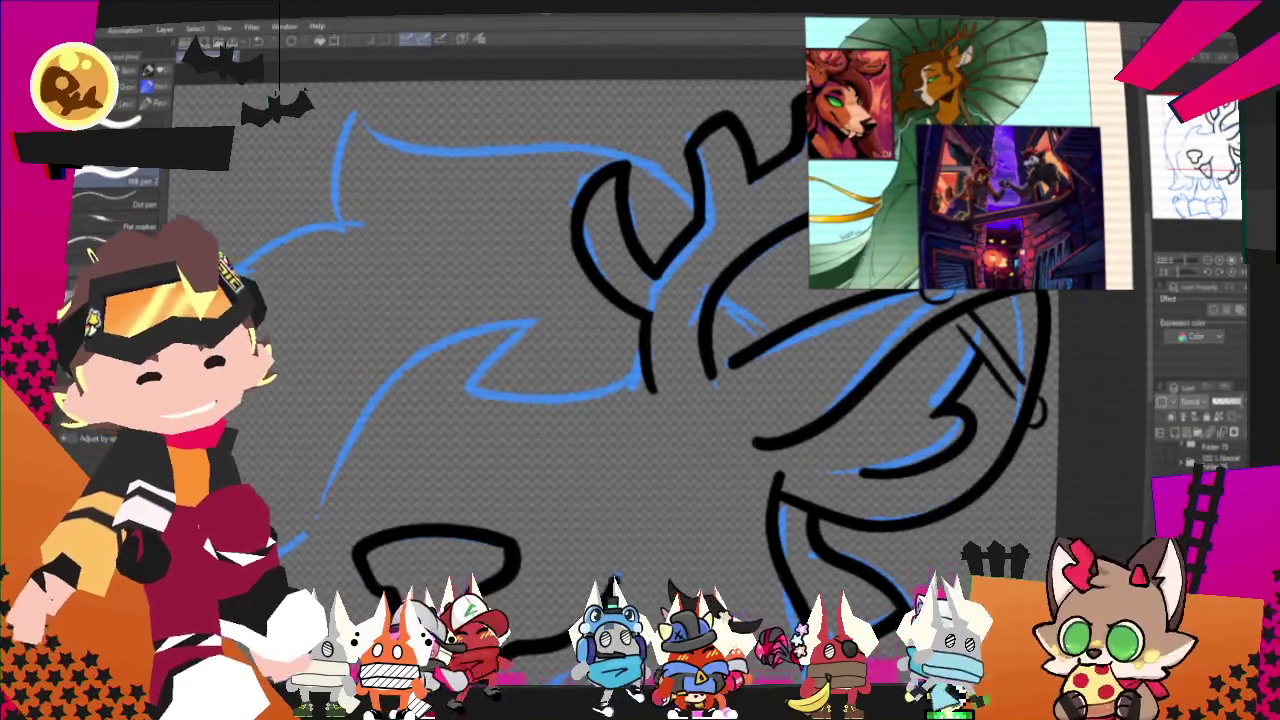
Extend the brow line up toward the antler, then frame the muzzle for inking.
left_click_drag(678, 356, 778, 331)
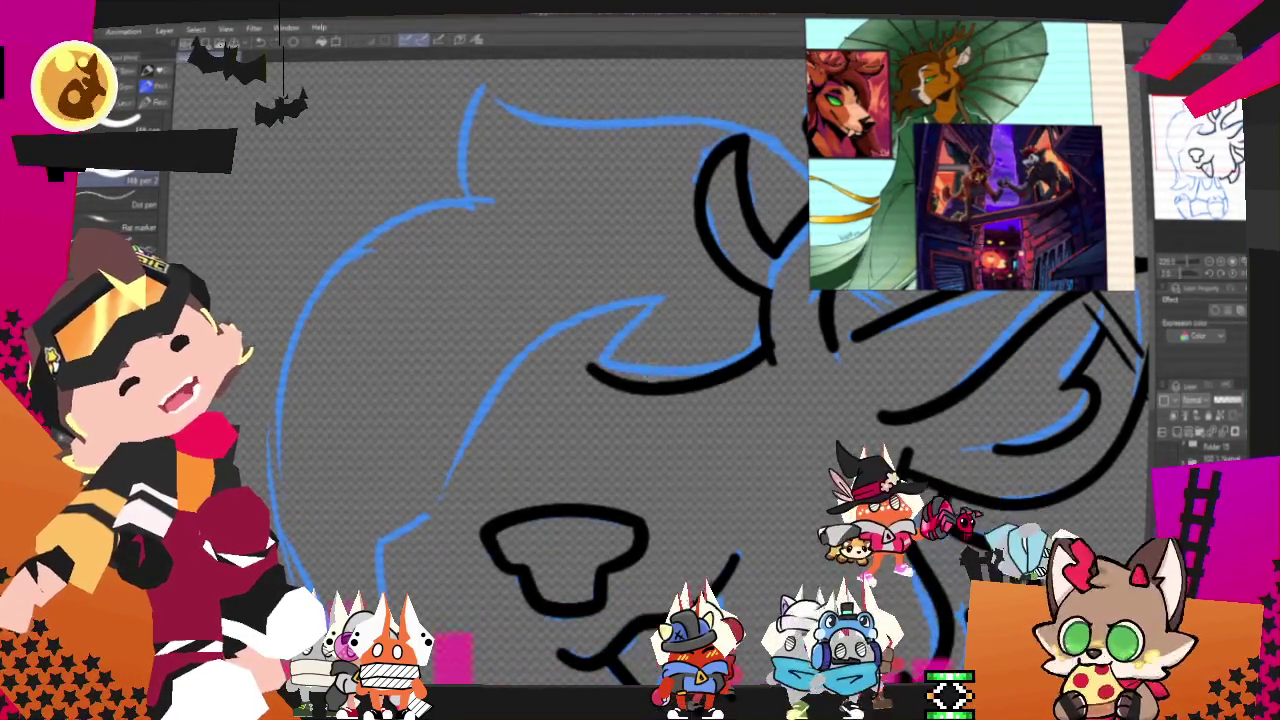
left_click_drag(592, 360, 658, 299)
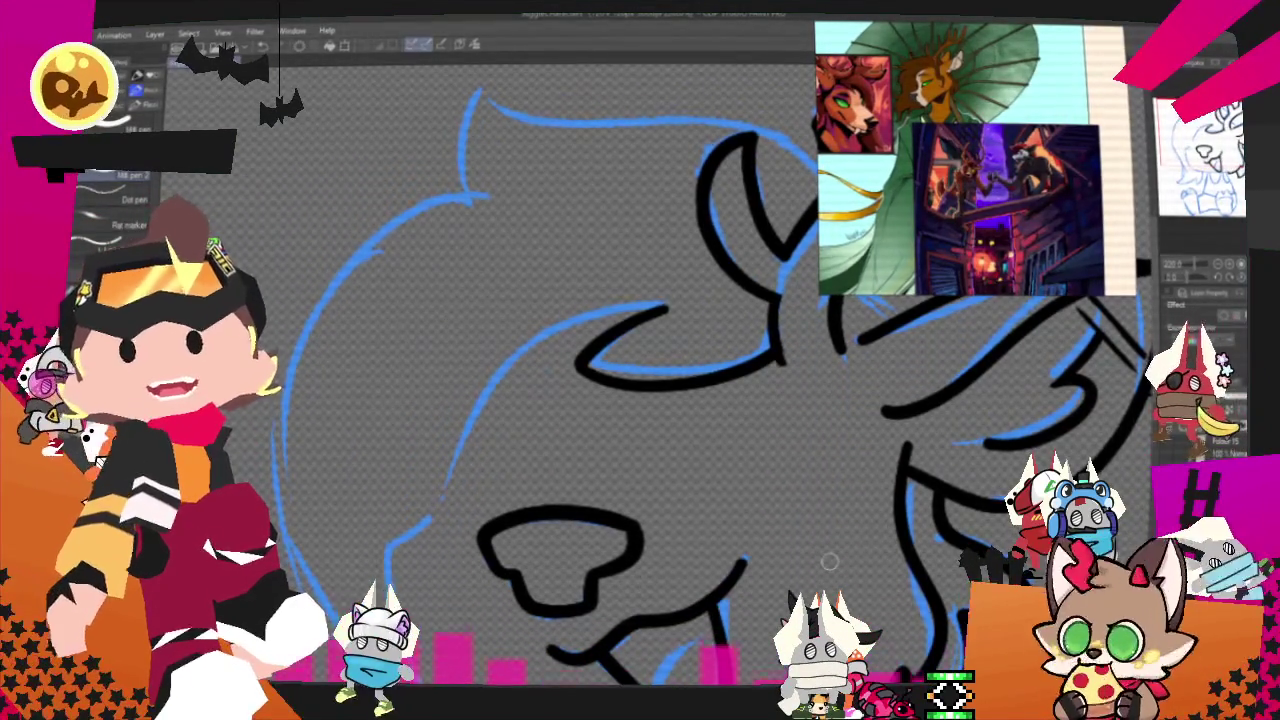
left_click_drag(829, 562, 729, 532)
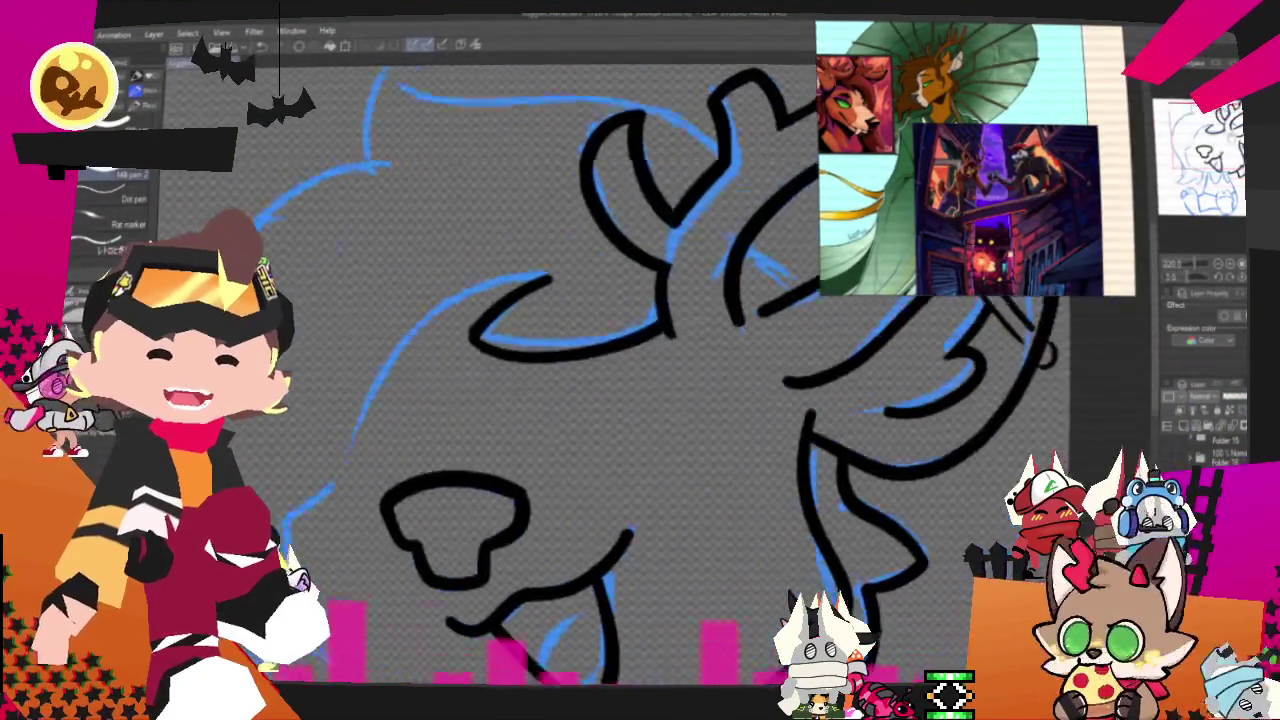
left_click_drag(1058, 348, 1061, 186)
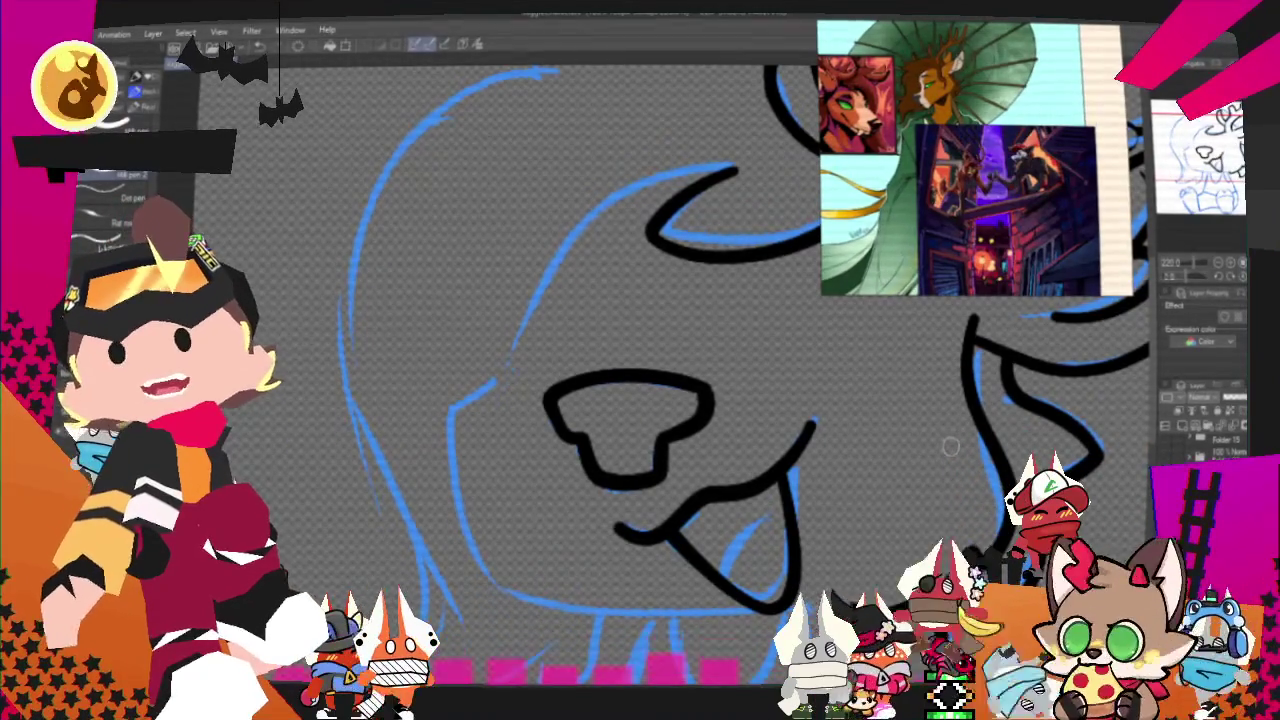
left_click_drag(953, 437, 939, 437)
left_click_drag(620, 420, 613, 426)
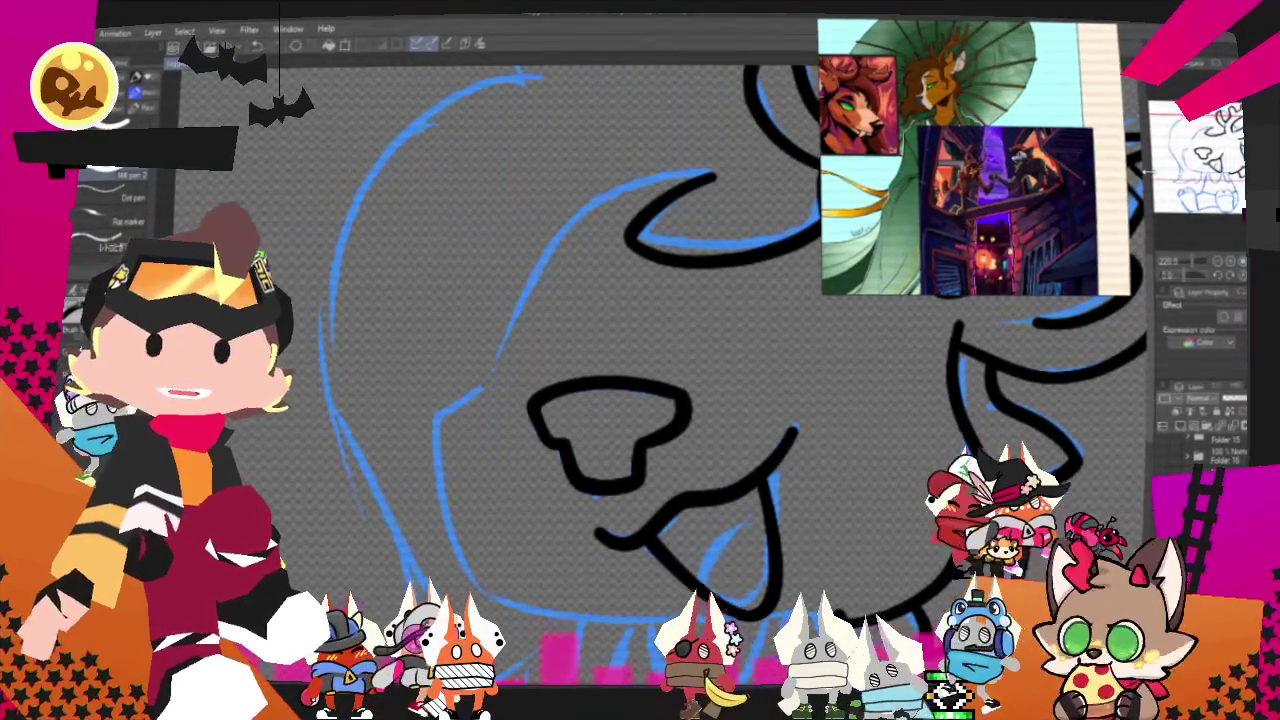
left_click_drag(630, 204, 617, 236)
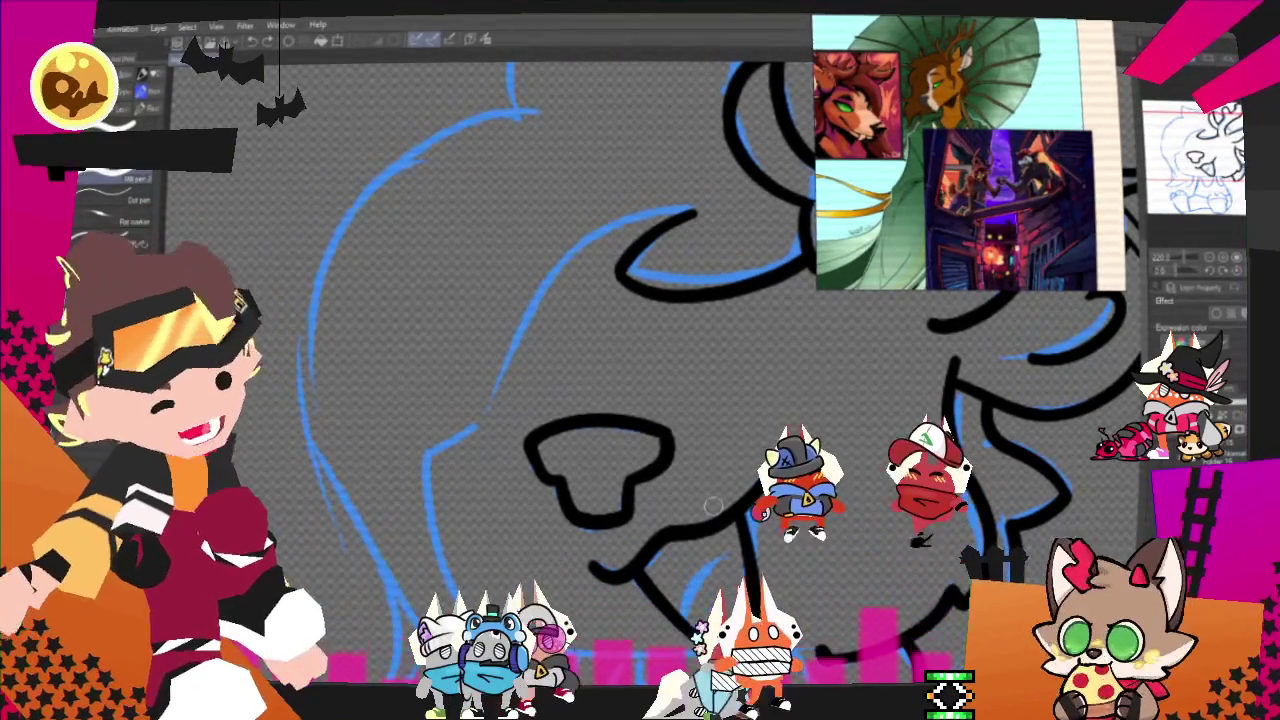
scroll(755, 283, "up", 2)
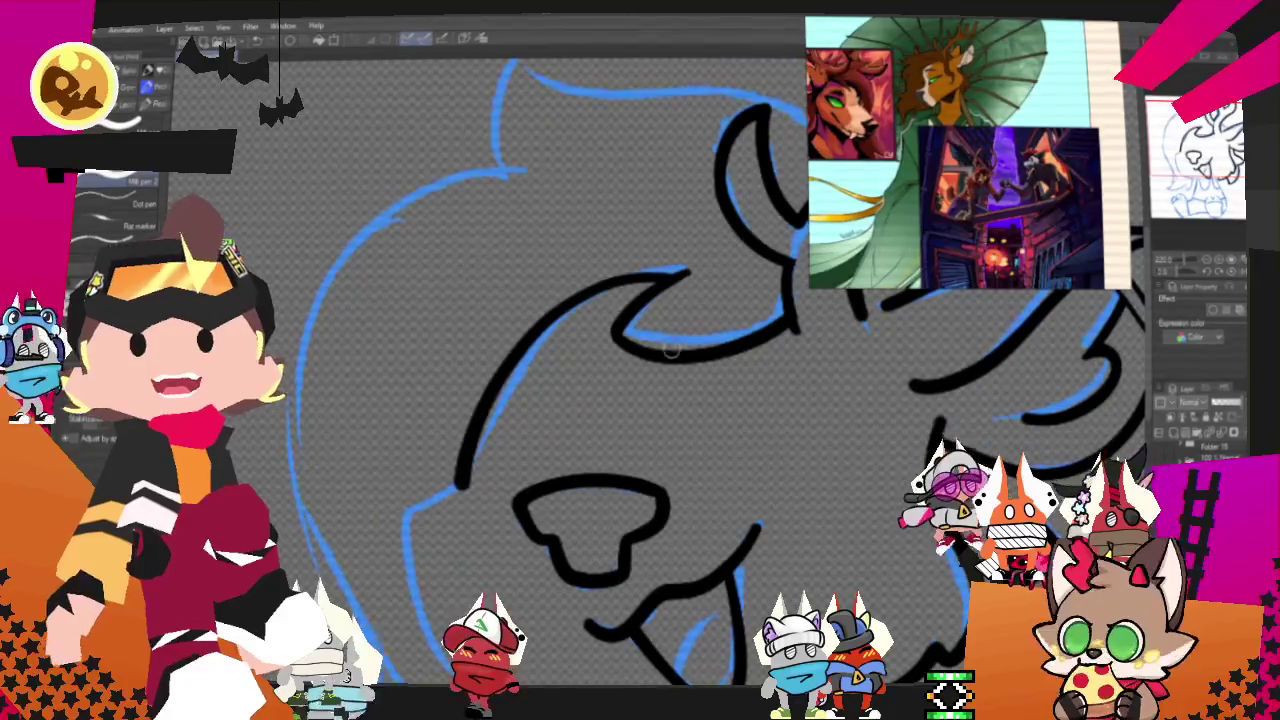
scroll(600, 380, "down", 5)
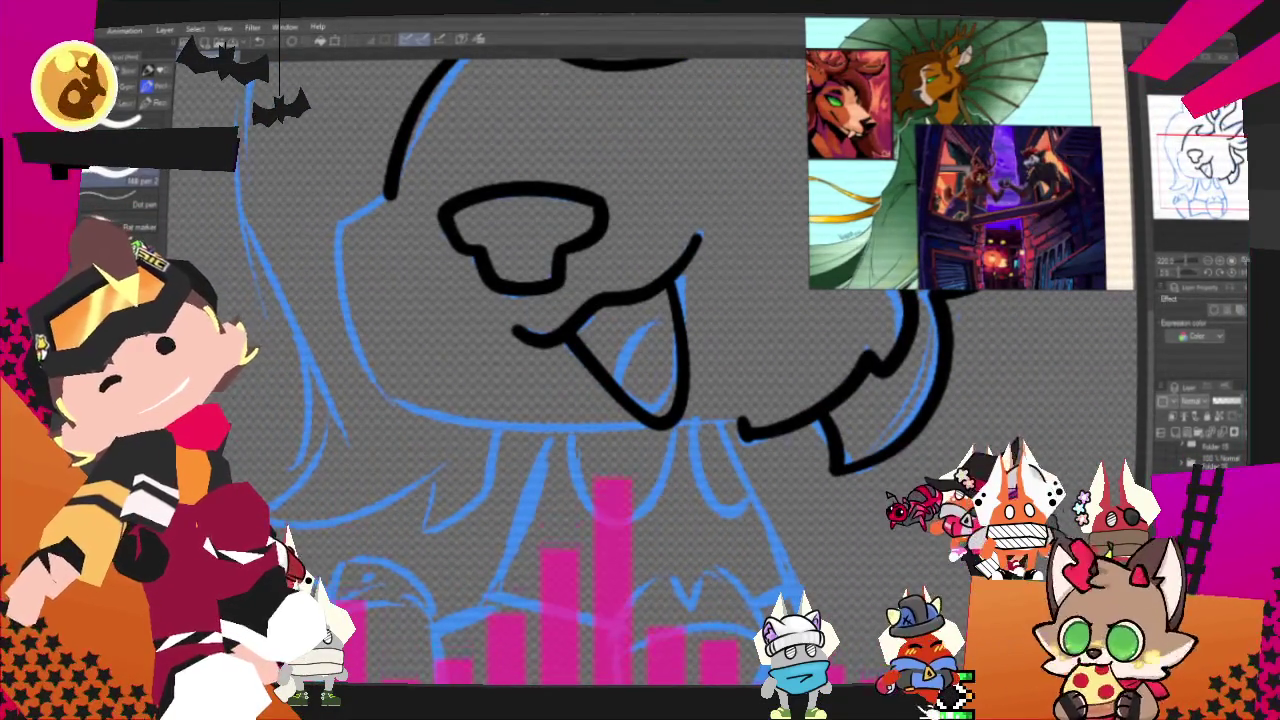
Extend the face line to the cheek and draw the jawline wrapping under the mouth.
left_click_drag(558, 226, 738, 316)
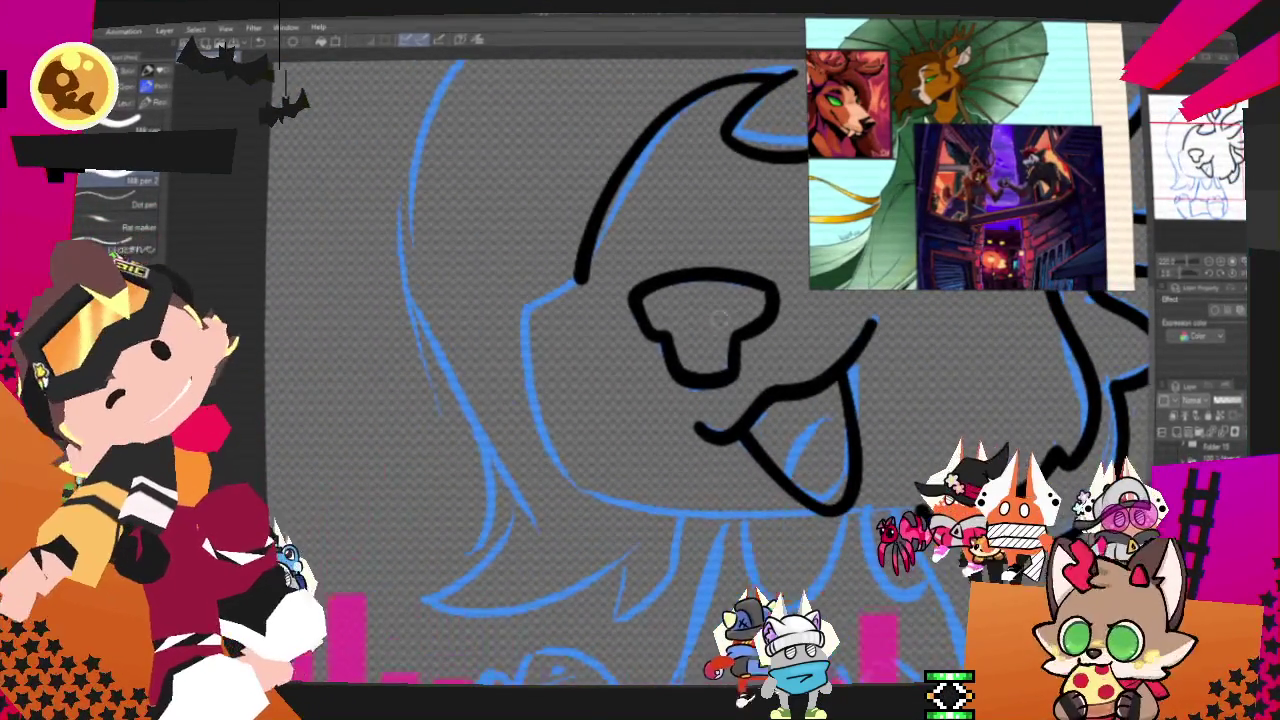
left_click_drag(578, 277, 520, 300)
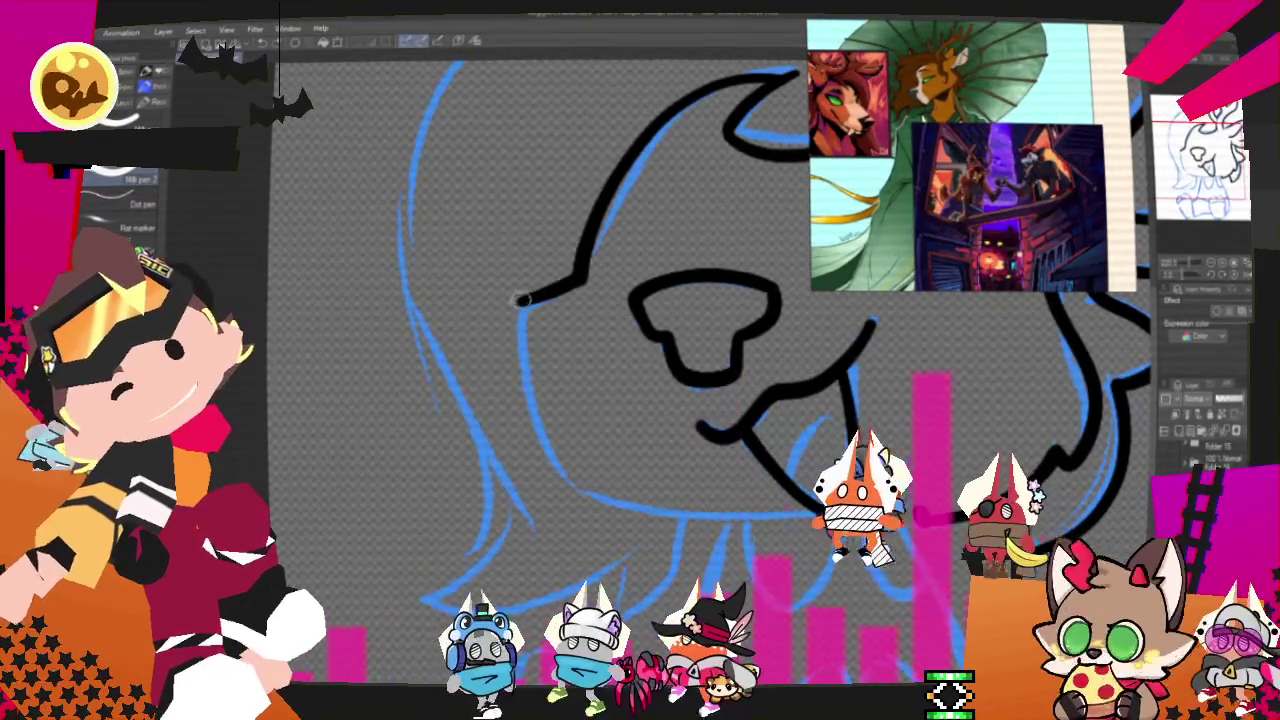
mouse_move(520, 300)
left_mouse_down()
mouse_move(742, 512)
mouse_move(800, 512)
left_mouse_up()
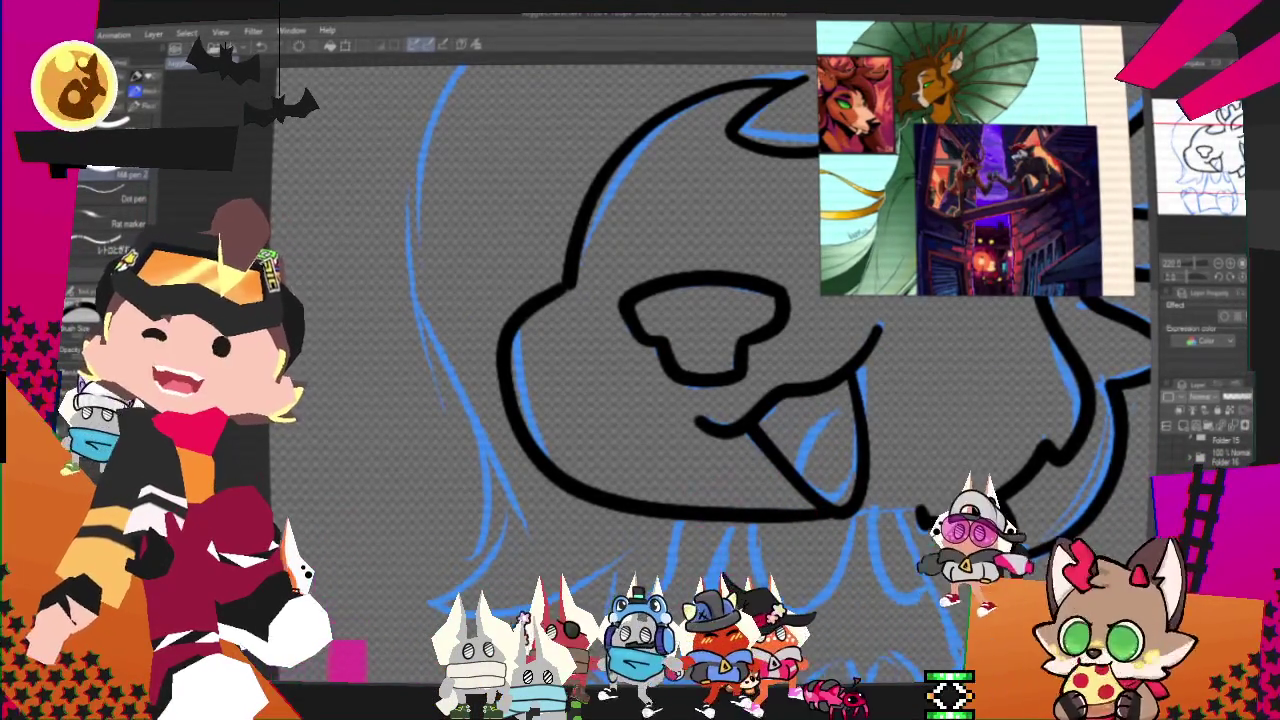
left_click_drag(640, 360, 470, 200)
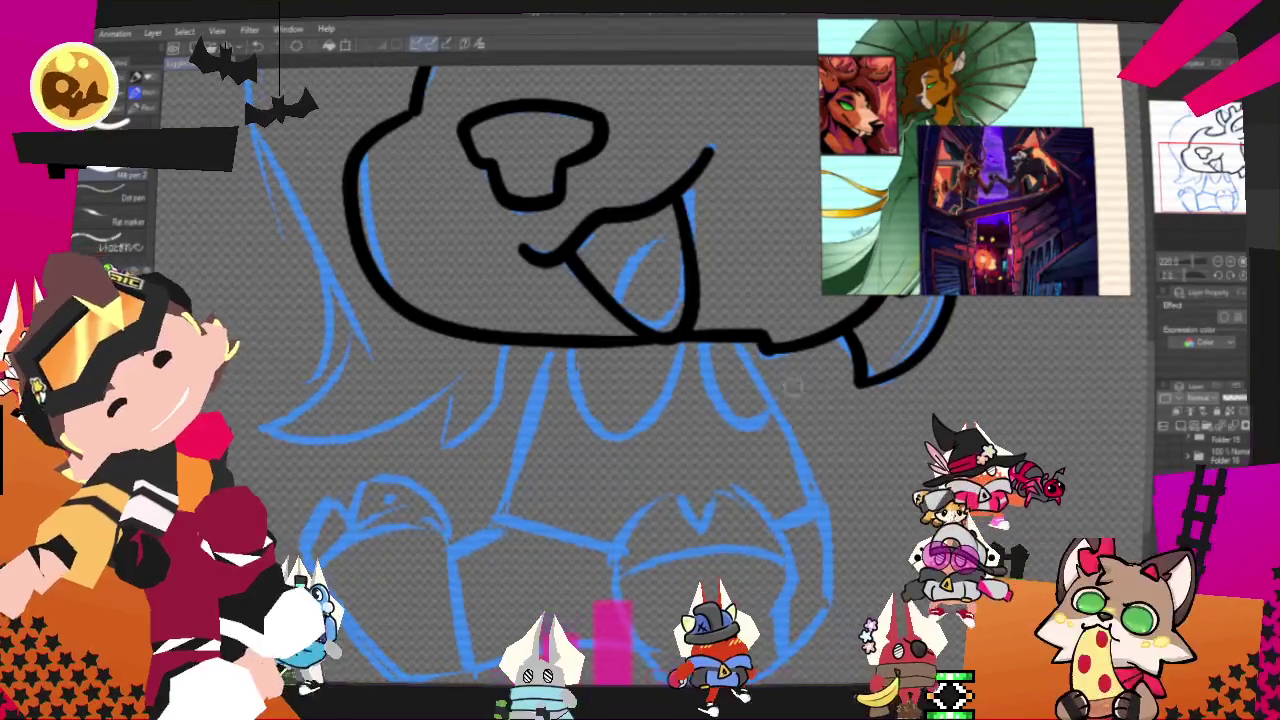
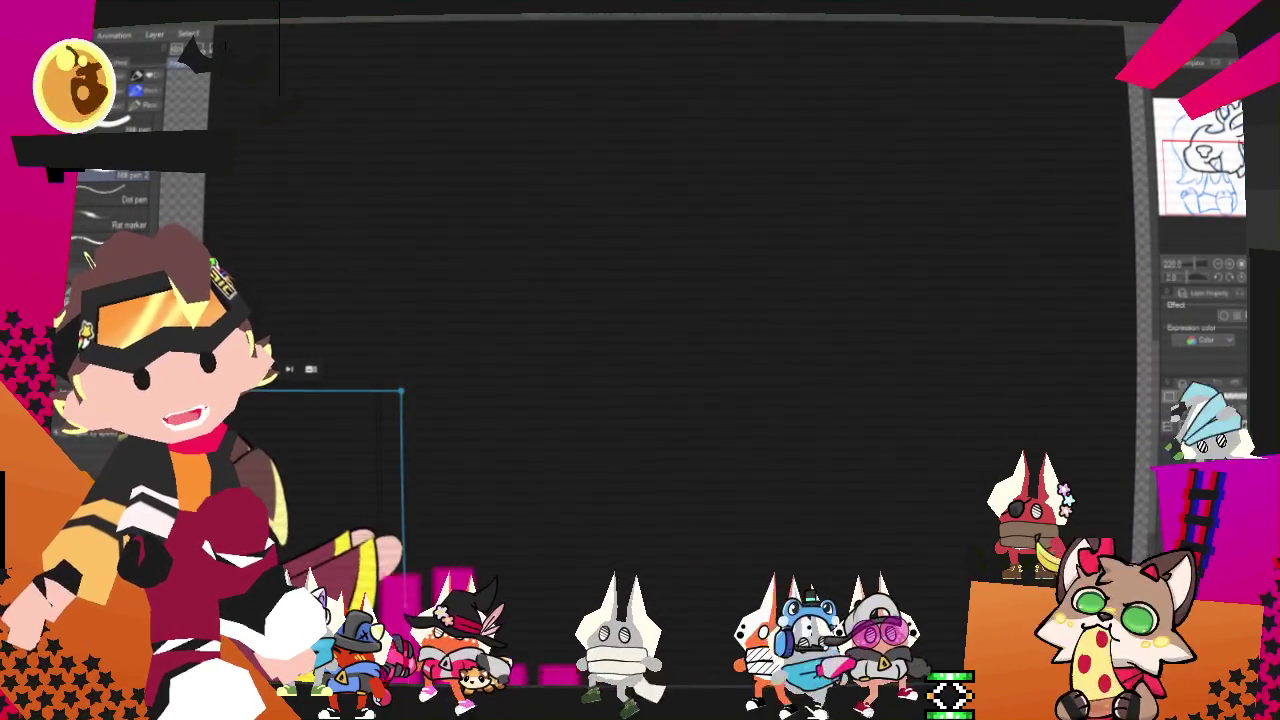
Drop the forklift and character-on-forklift reference images onto the Clip Studio Paint canvas.
left_click_drag(1000, 200, 811, 418)
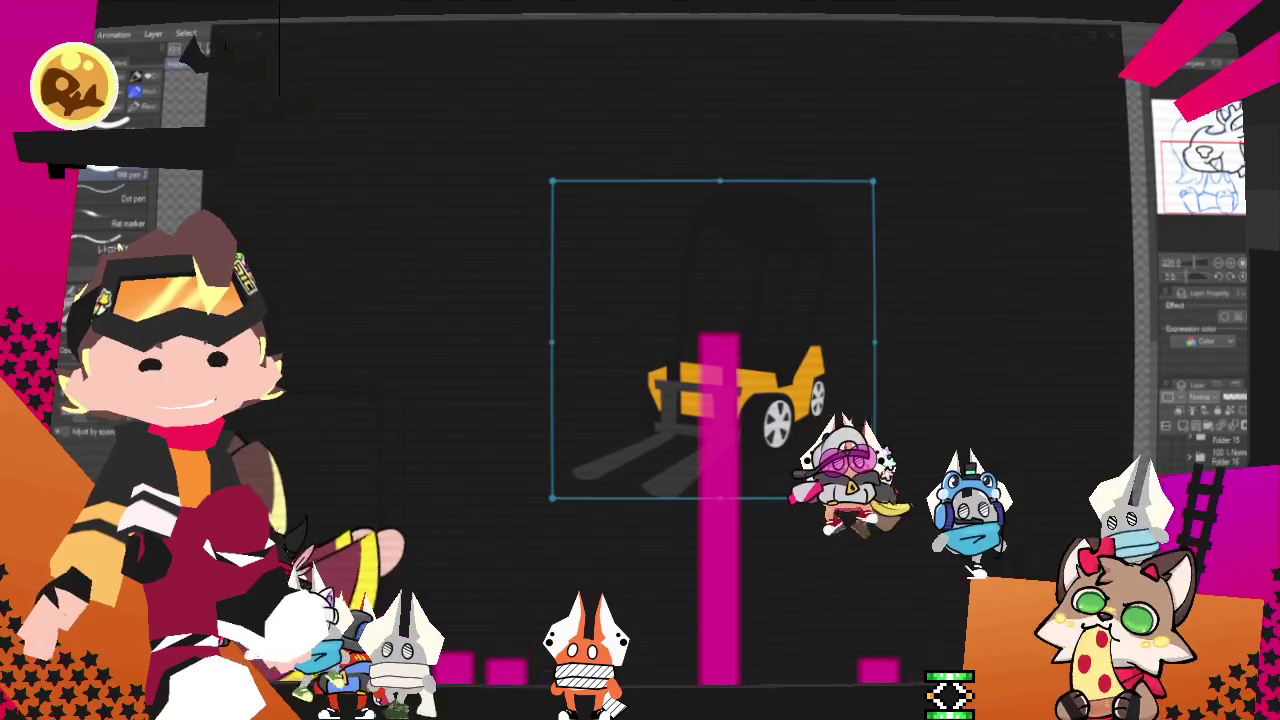
mouse_move(460, 430)
left_mouse_down()
mouse_move(734, 435)
mouse_move(835, 465)
left_mouse_up()
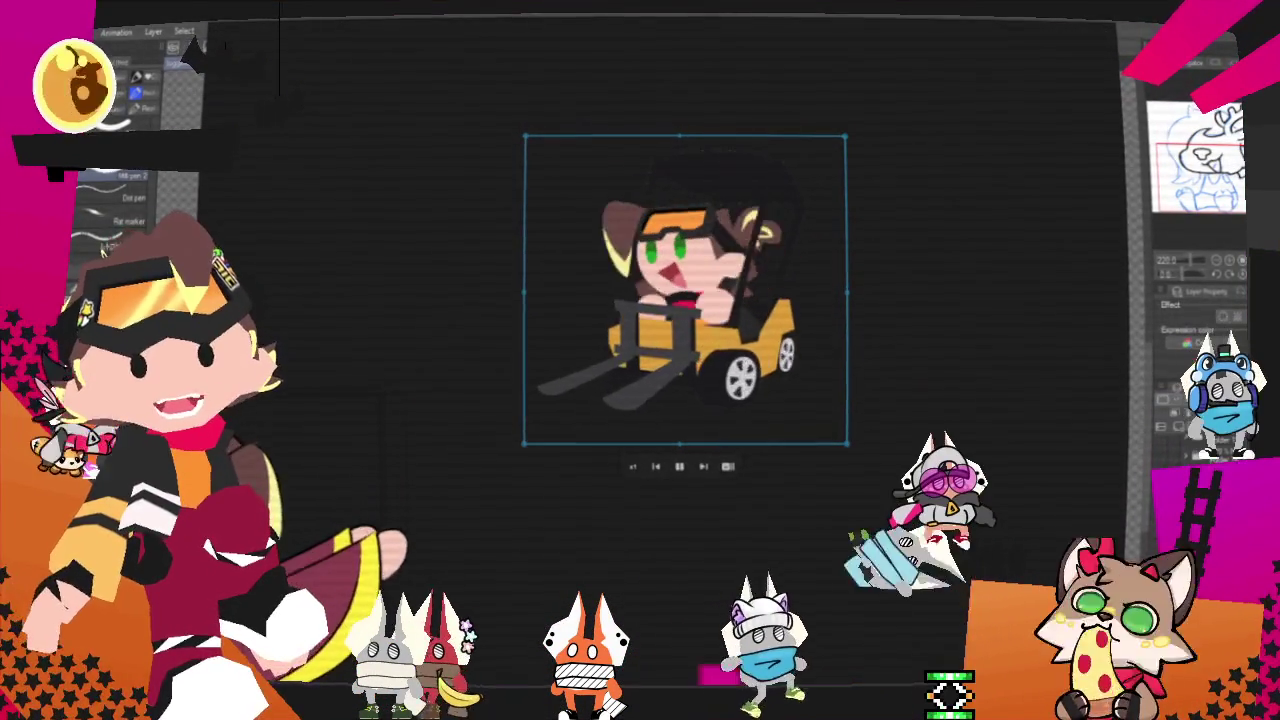
left_click_drag(814, 414, 540, 260)
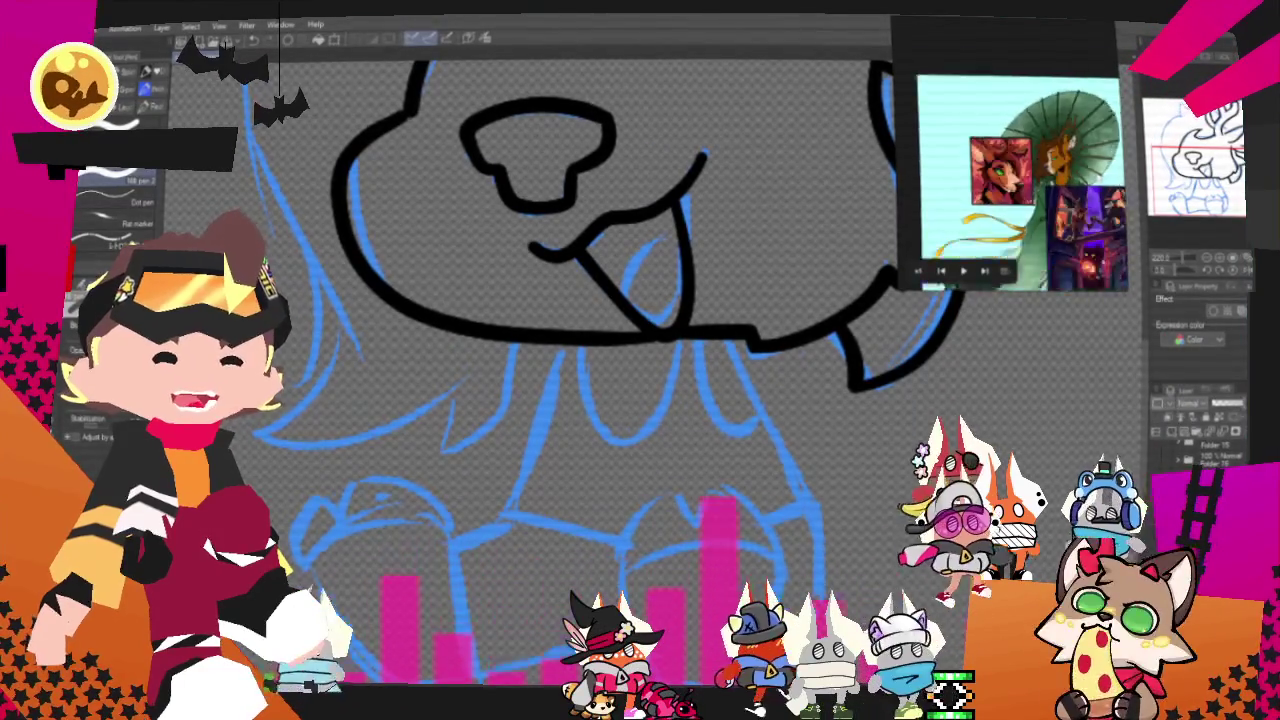
Trace the deer's antler outline and a curved line beside it in black ink over the sketch.
scroll(690, 182, "up", 2)
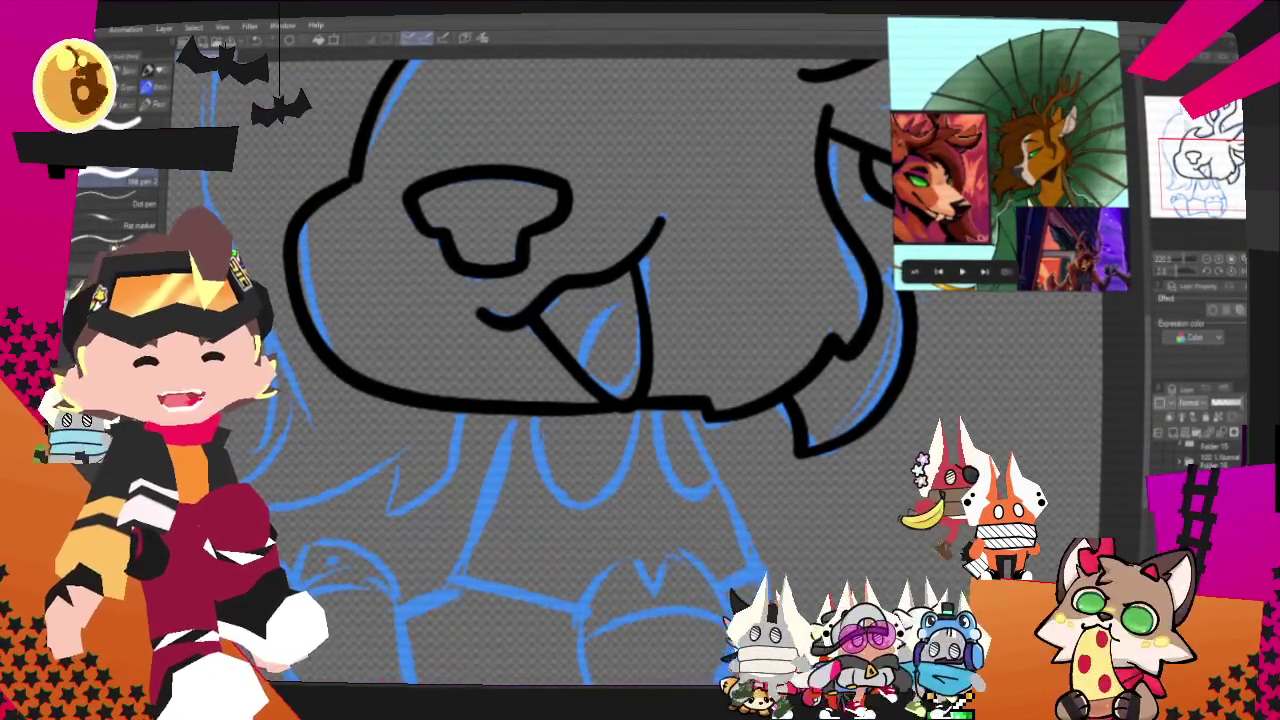
scroll(600, 360, "up", 3)
scroll(600, 360, "up", 2)
scroll(600, 360, "up", 3)
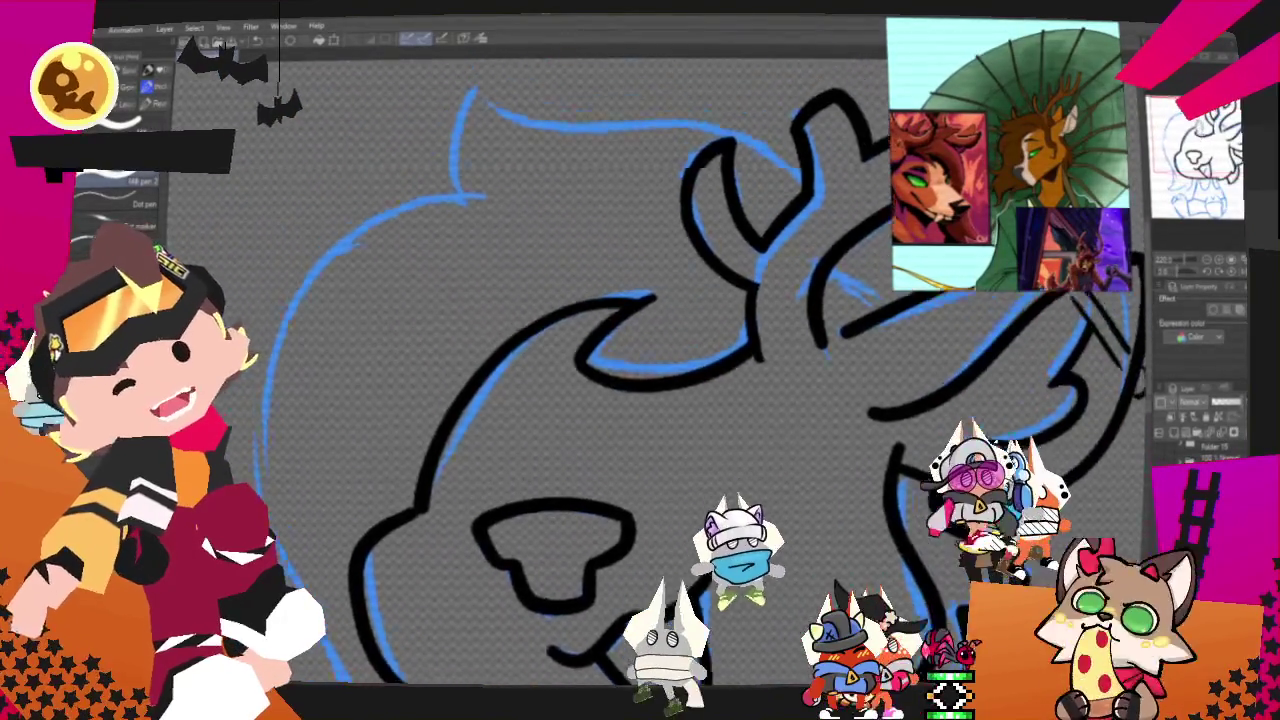
scroll(600, 360, "up", 2)
scroll(600, 360, "up", 2)
scroll(600, 360, "up", 1)
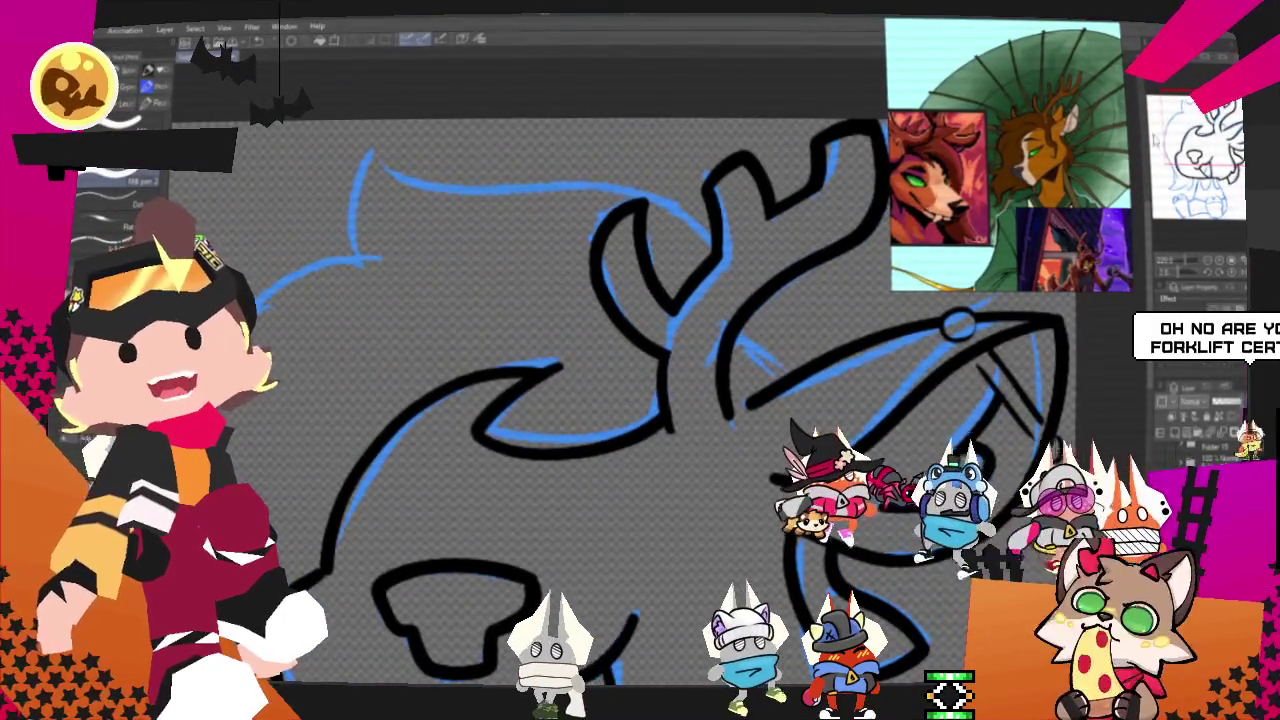
left_click_drag(960, 432, 775, 485)
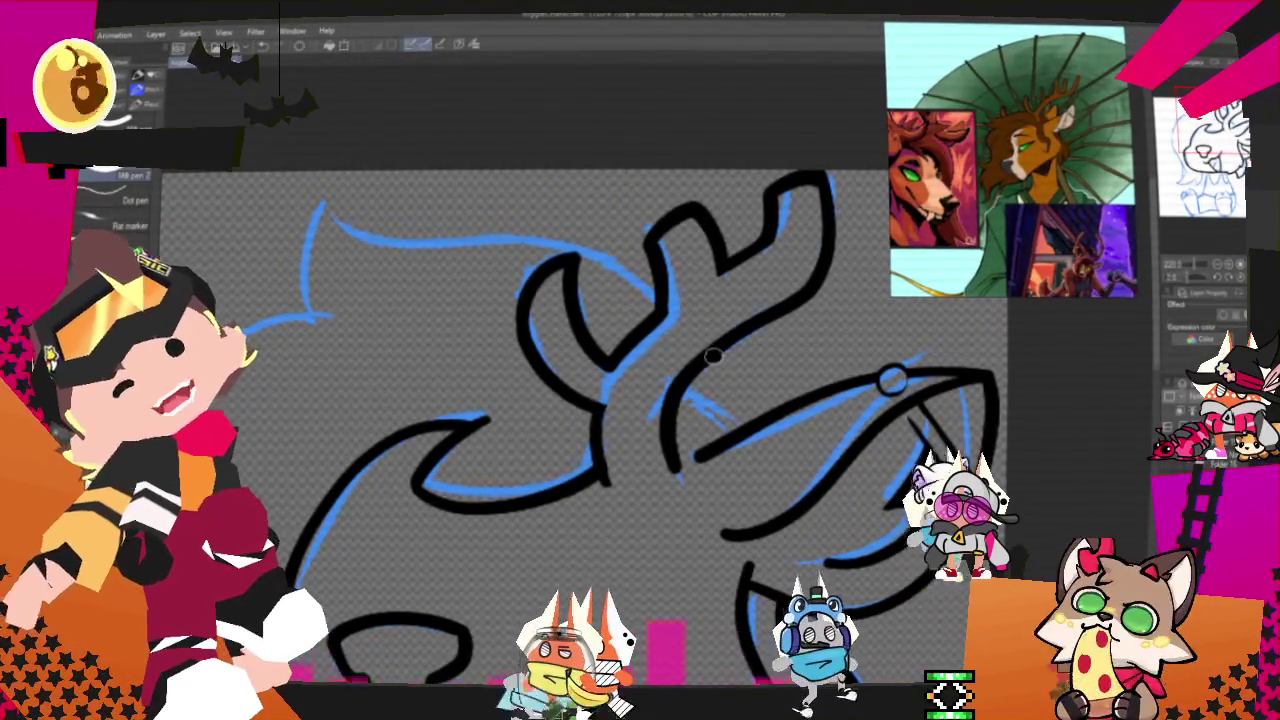
left_click_drag(712, 368, 798, 402)
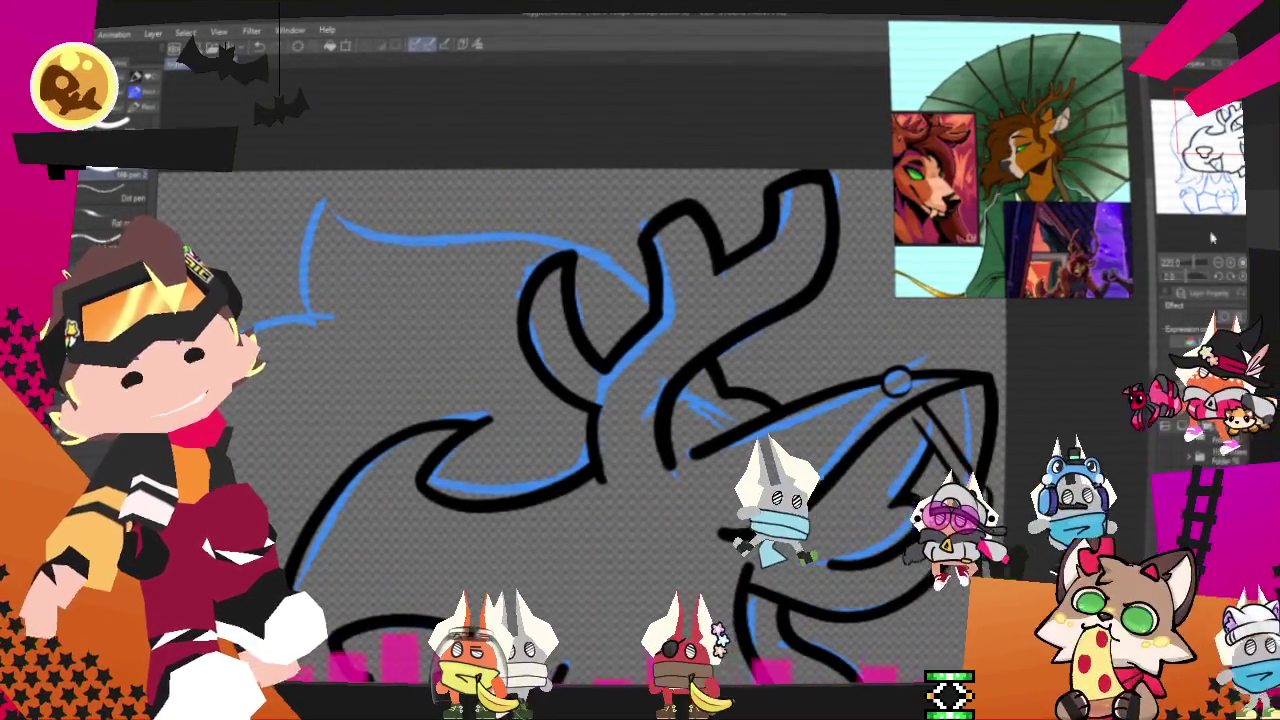
scroll(797, 548, "up", 1)
left_click_drag(672, 300, 792, 330)
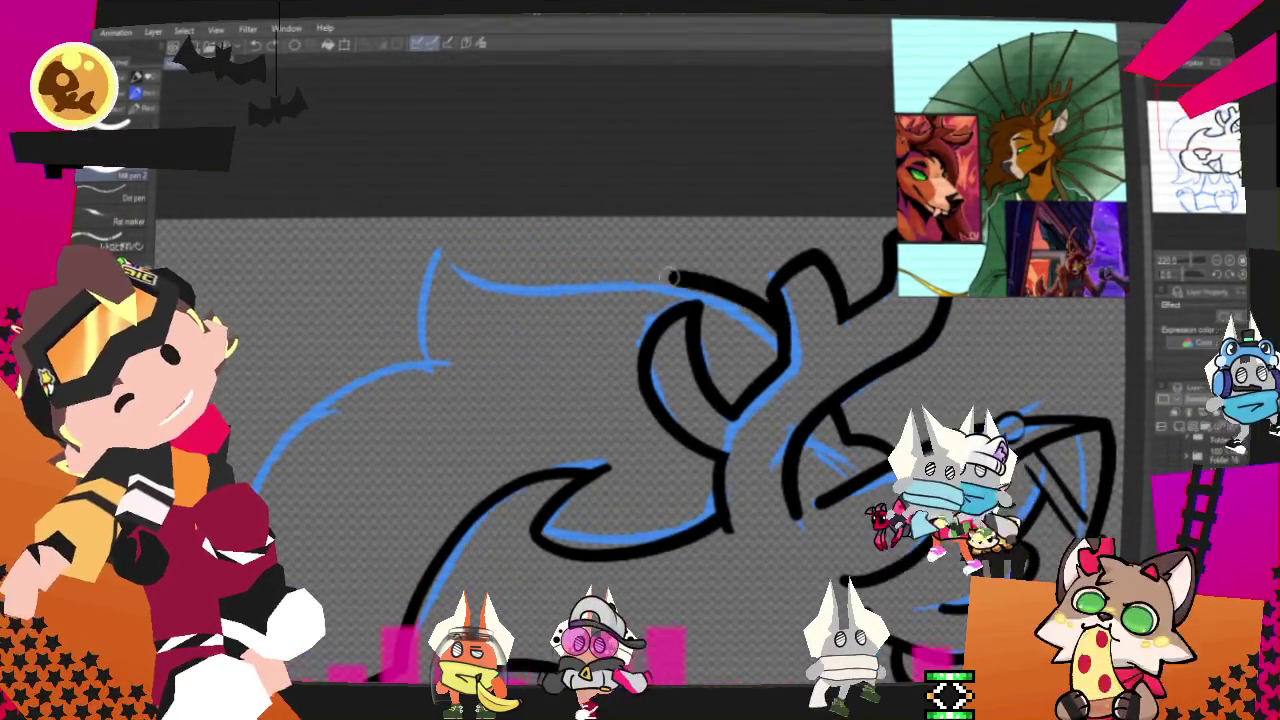
left_click_drag(1010, 428, 1191, 219)
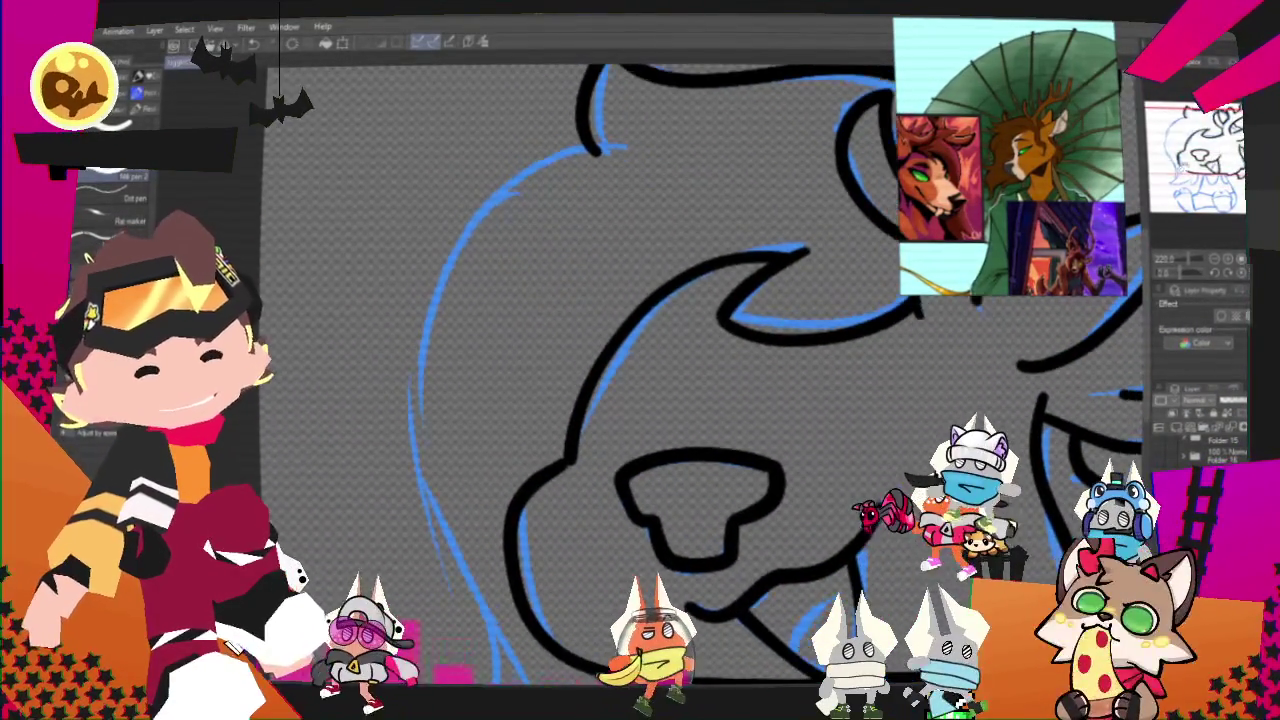
Ink the deer's chin line and the fur tuft beneath it, discarding a stray face stroke.
left_click_drag(610, 148, 461, 524)
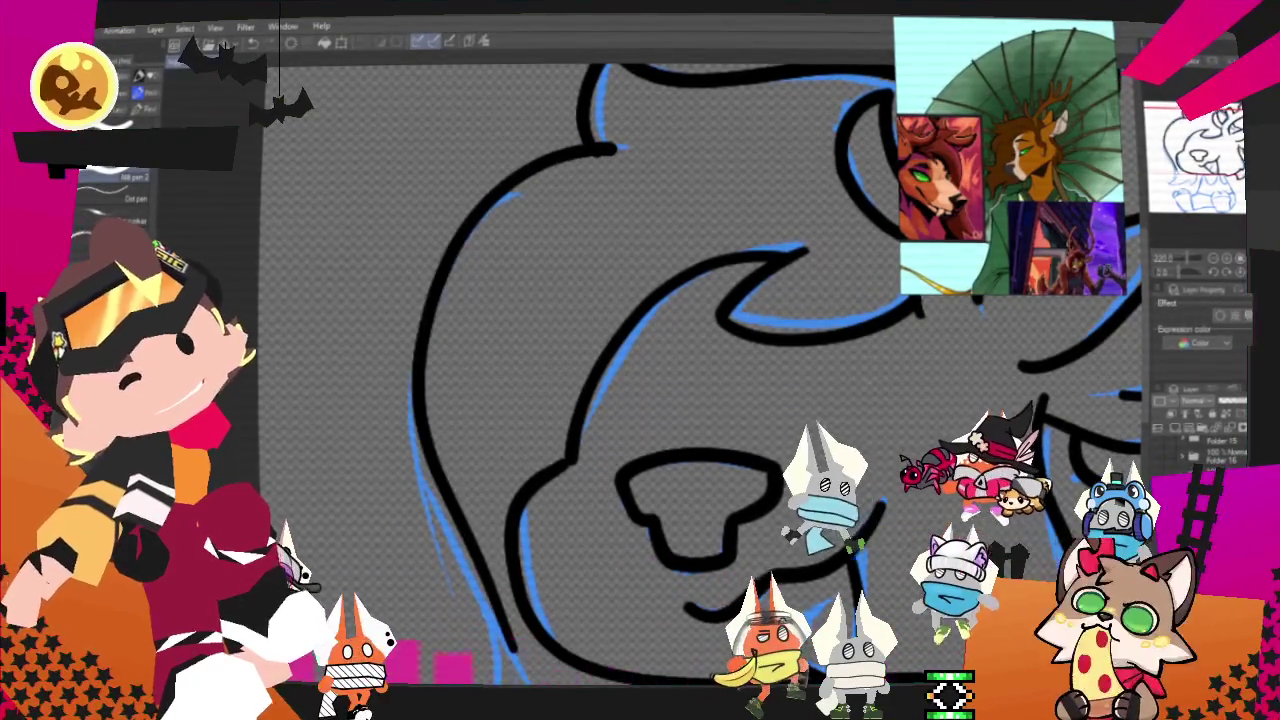
key("ctrl+z")
mouse_move(700, 490)
left_mouse_down()
mouse_move(657, 343)
mouse_move(660, 240)
left_mouse_up()
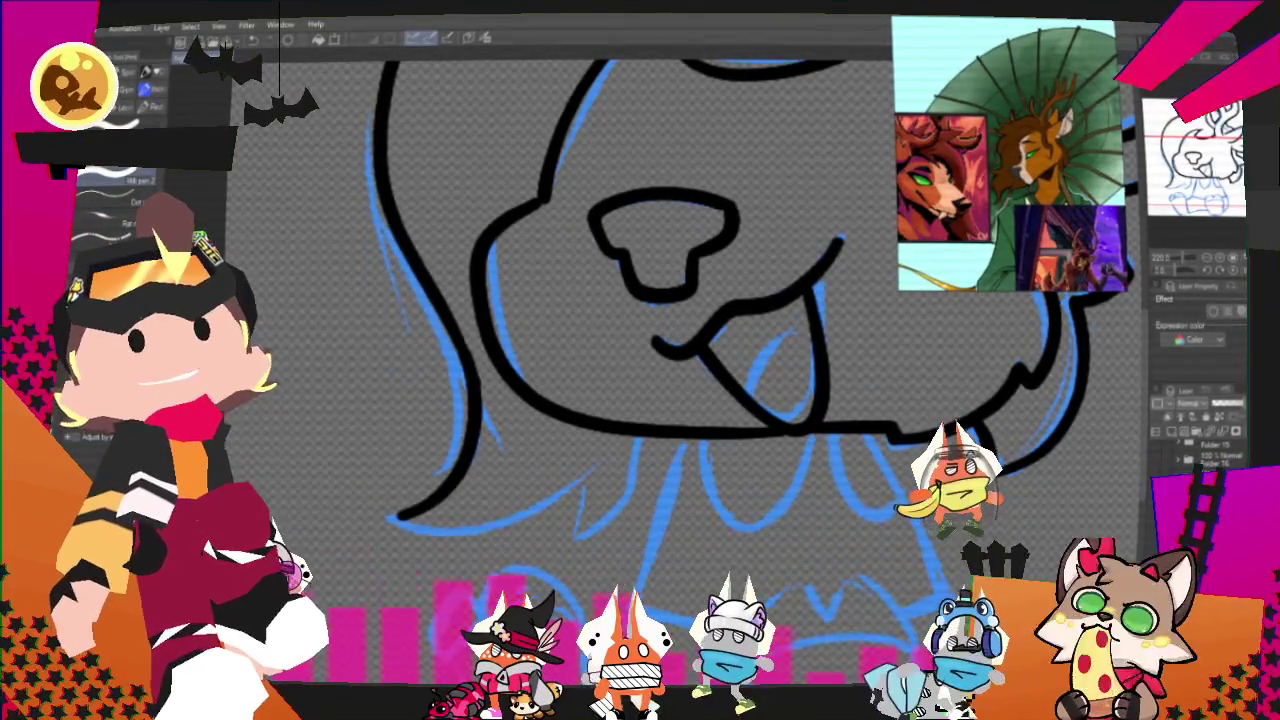
scroll(640, 300, "down", 2)
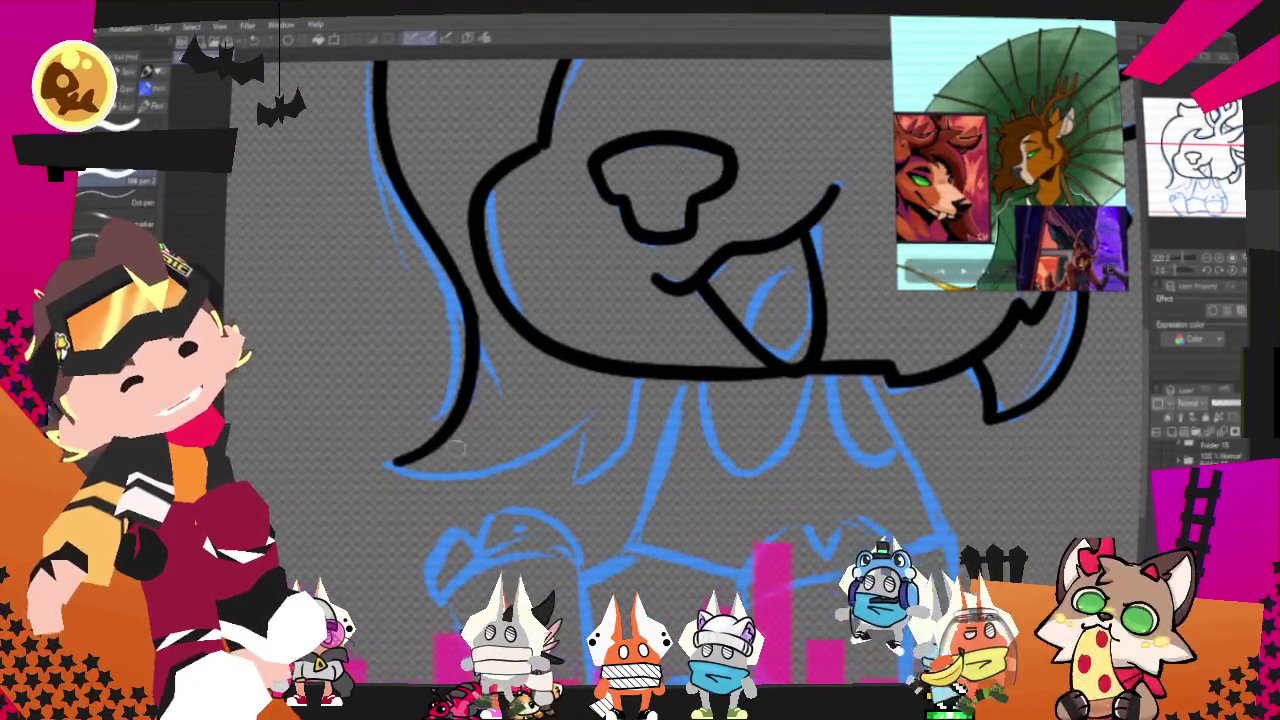
left_click_drag(395, 463, 585, 425)
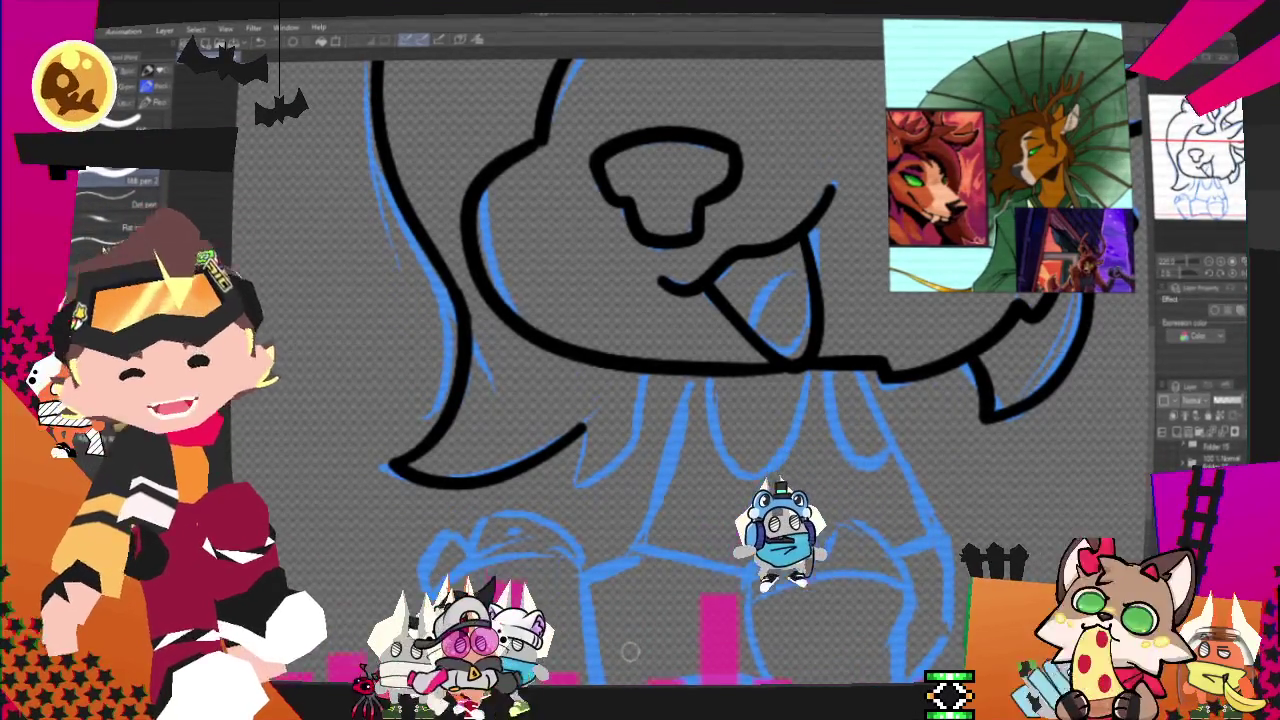
left_click_drag(562, 447, 570, 490)
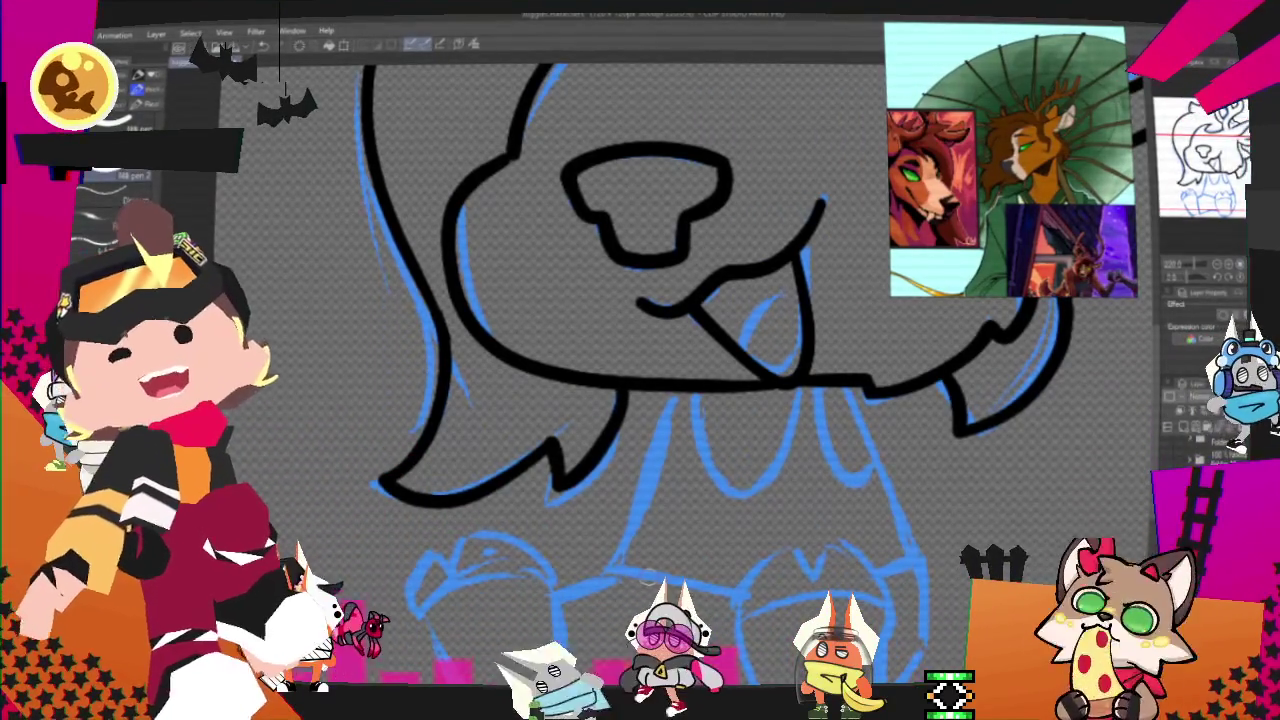
scroll(600, 350, "down", 1)
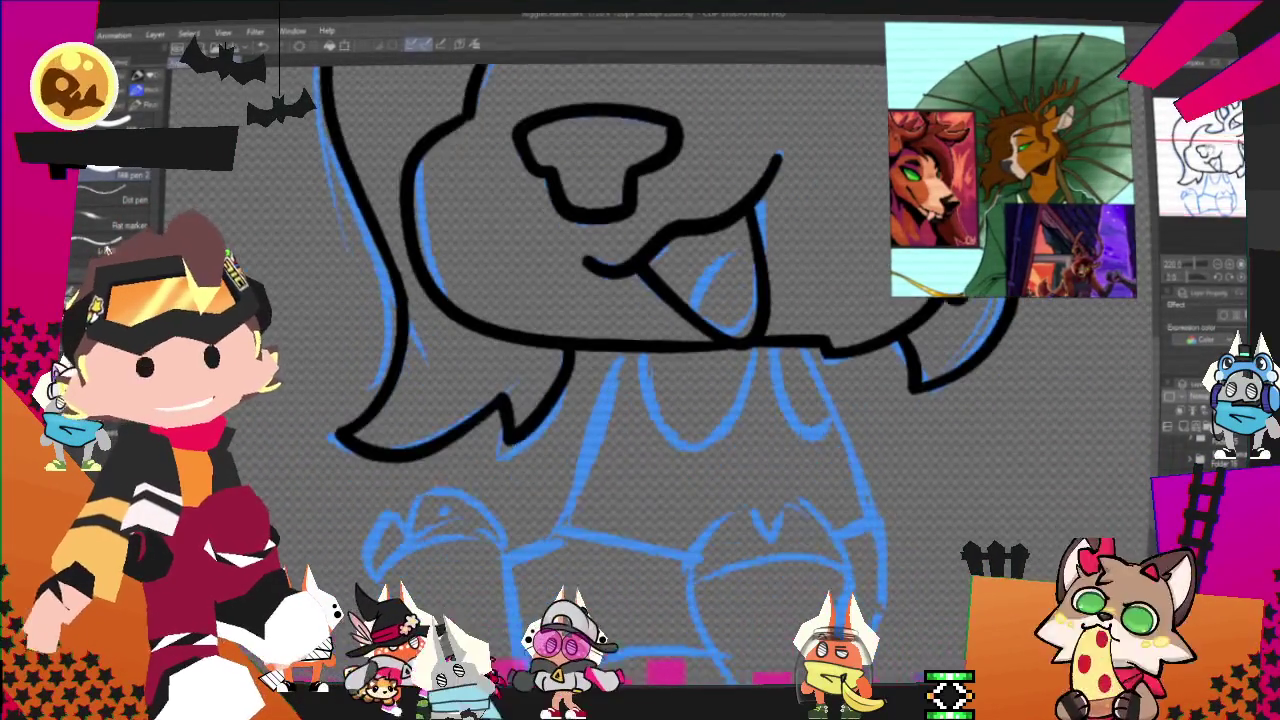
Ink the left paw's top arch and outer edge, joining the arch to the leg line.
scroll(600, 350, "down", 2)
scroll(600, 350, "down", 2)
scroll(600, 350, "down", 1)
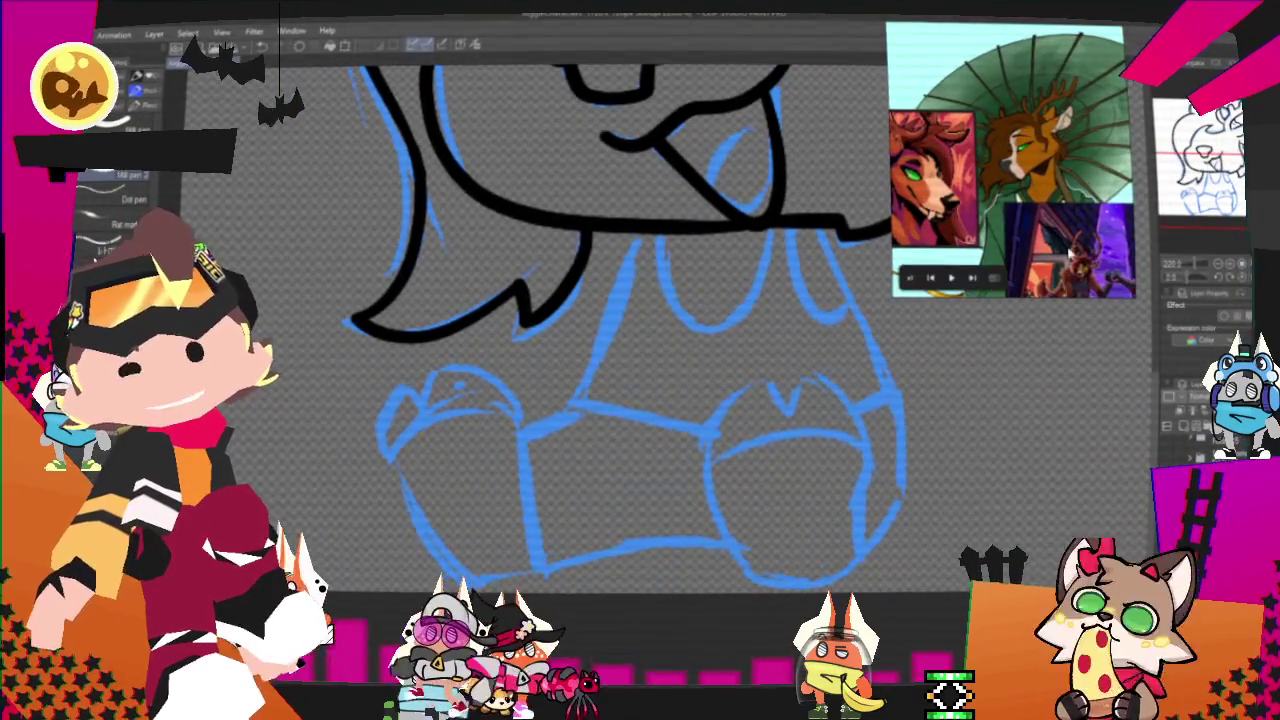
scroll(600, 350, "up", 3)
scroll(600, 350, "down", 1)
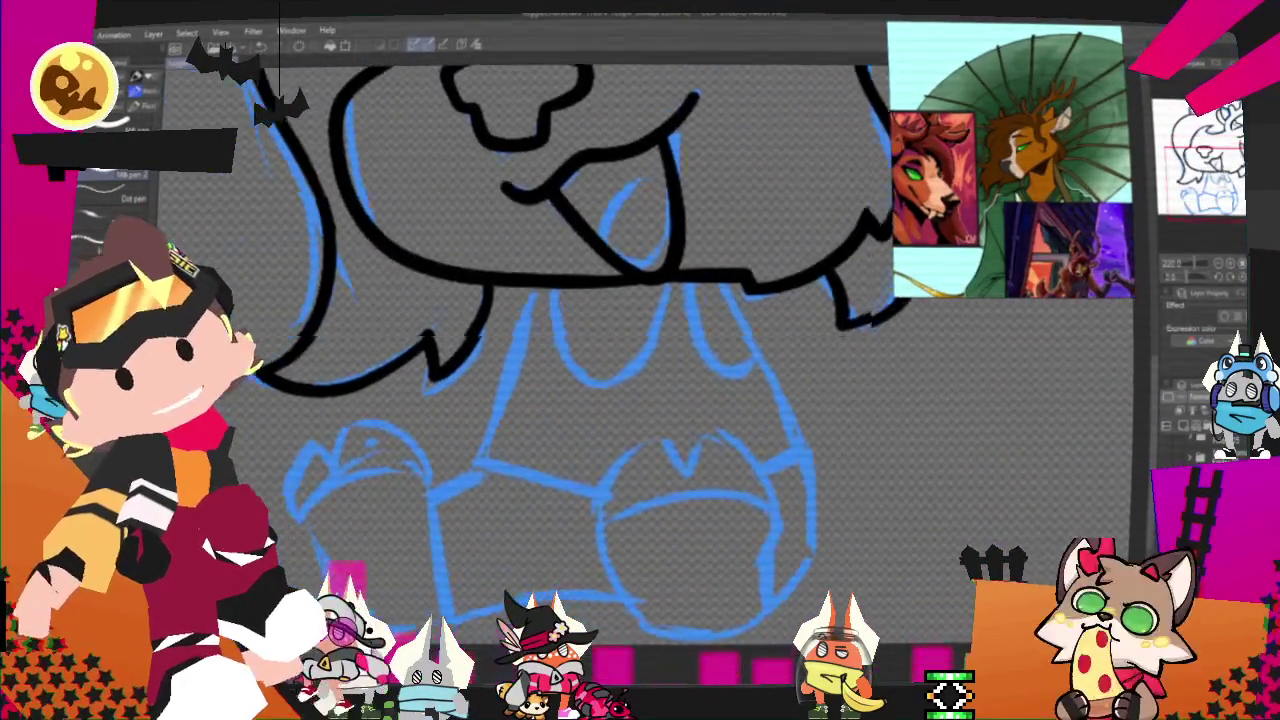
scroll(600, 350, "down", 1)
scroll(600, 350, "down", 1)
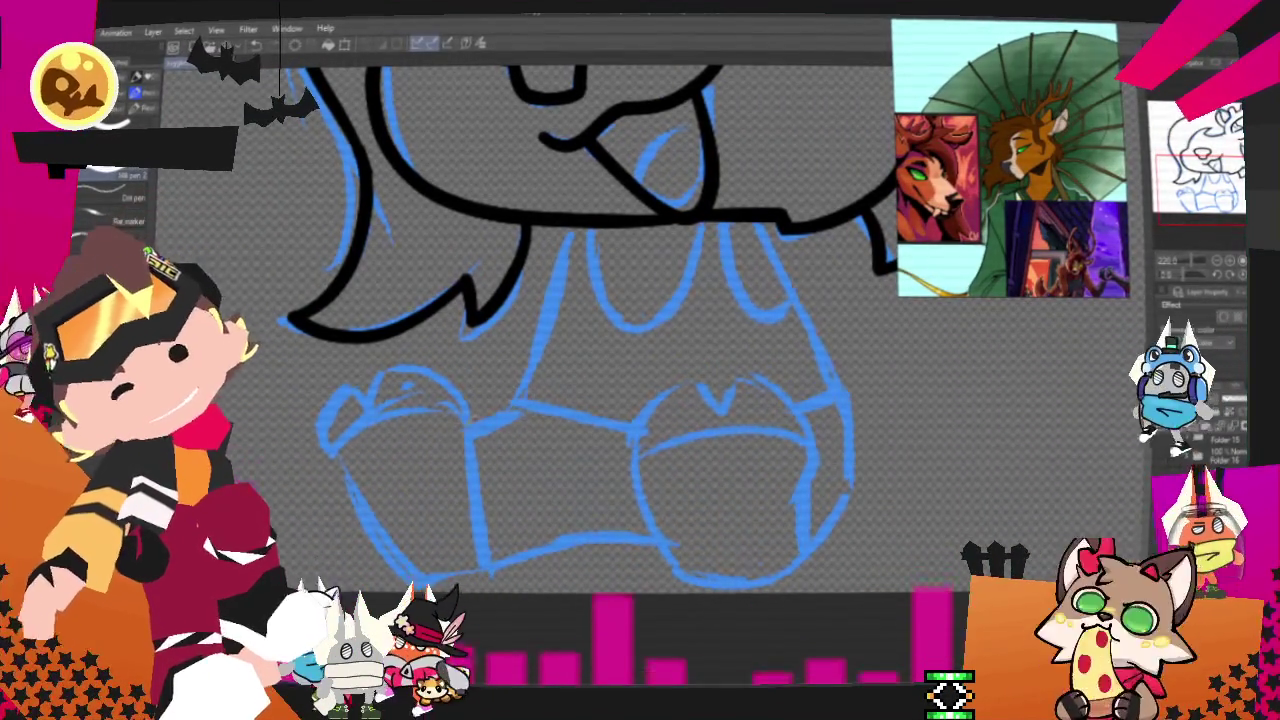
left_click_drag(370, 418, 478, 425)
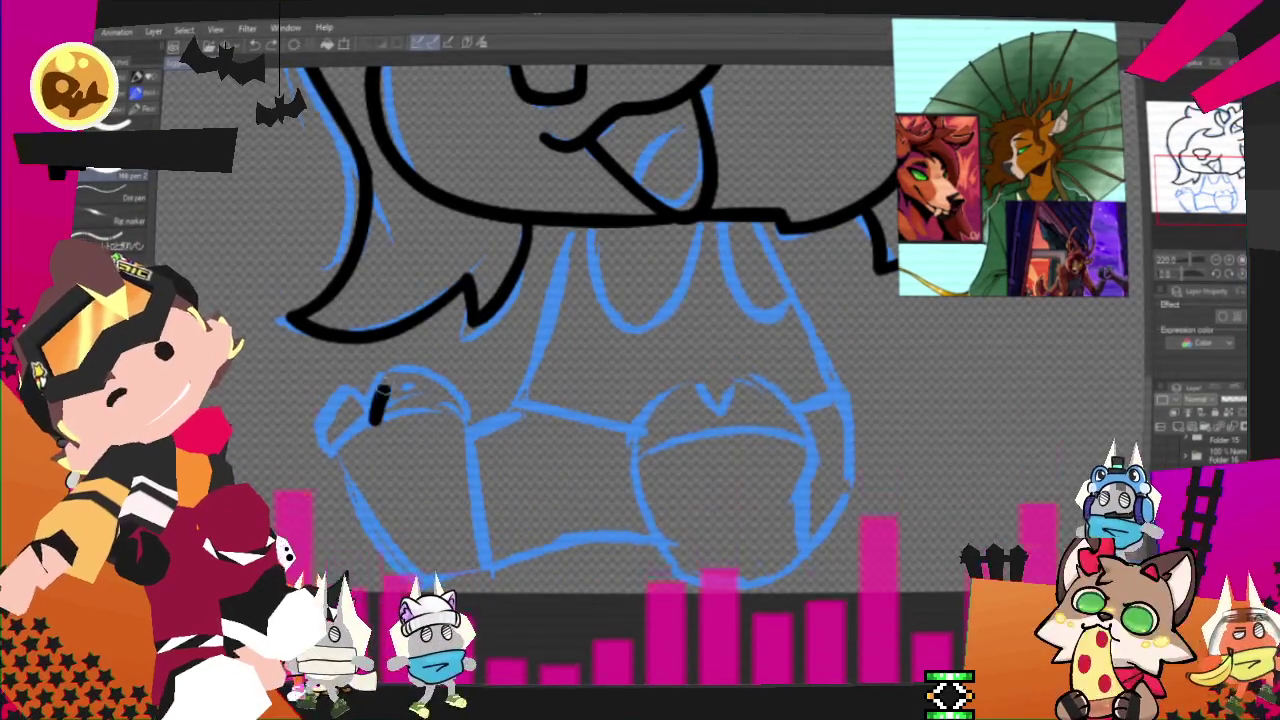
left_click_drag(374, 420, 478, 440)
left_click_drag(374, 416, 371, 403)
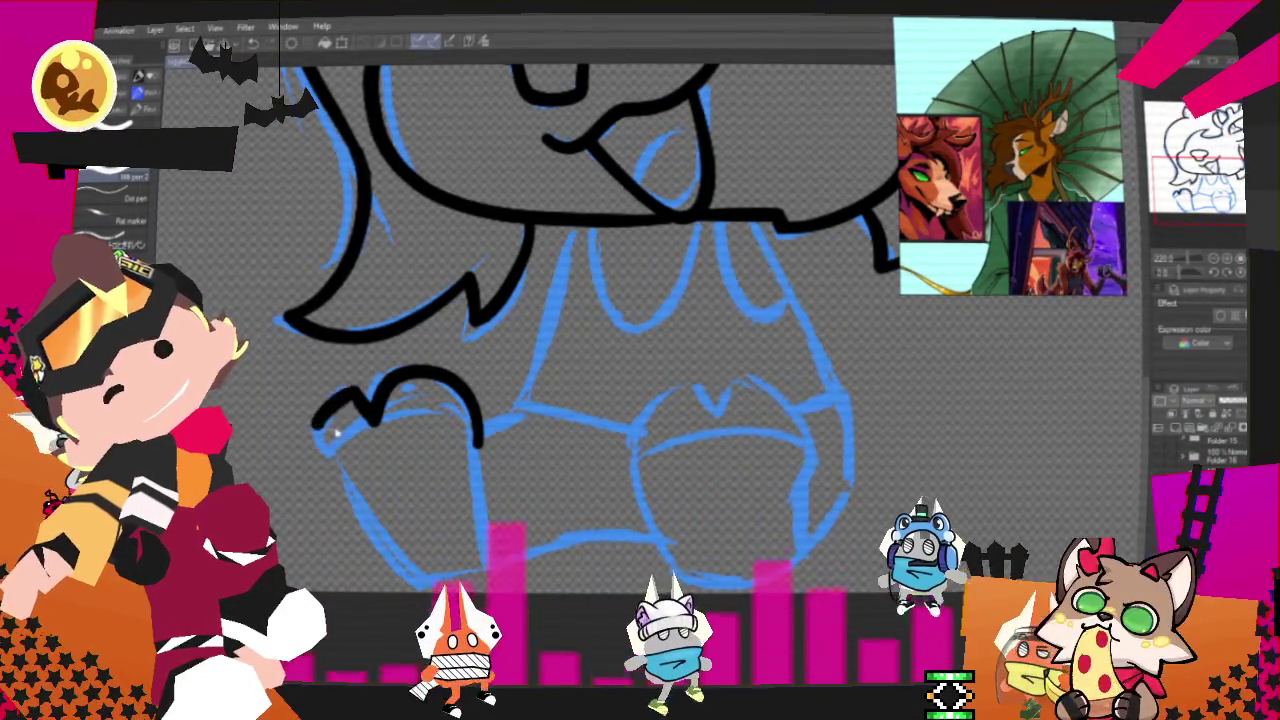
left_click_drag(330, 400, 398, 562)
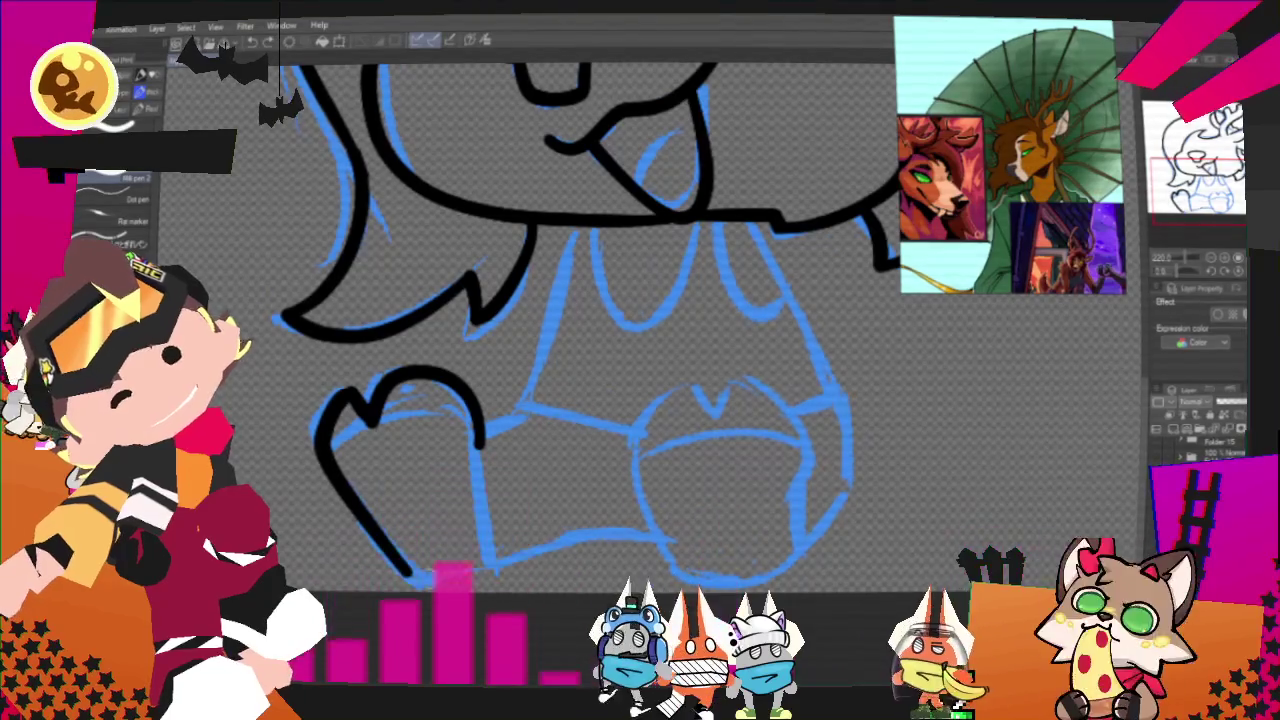
left_click_drag(478, 448, 482, 425)
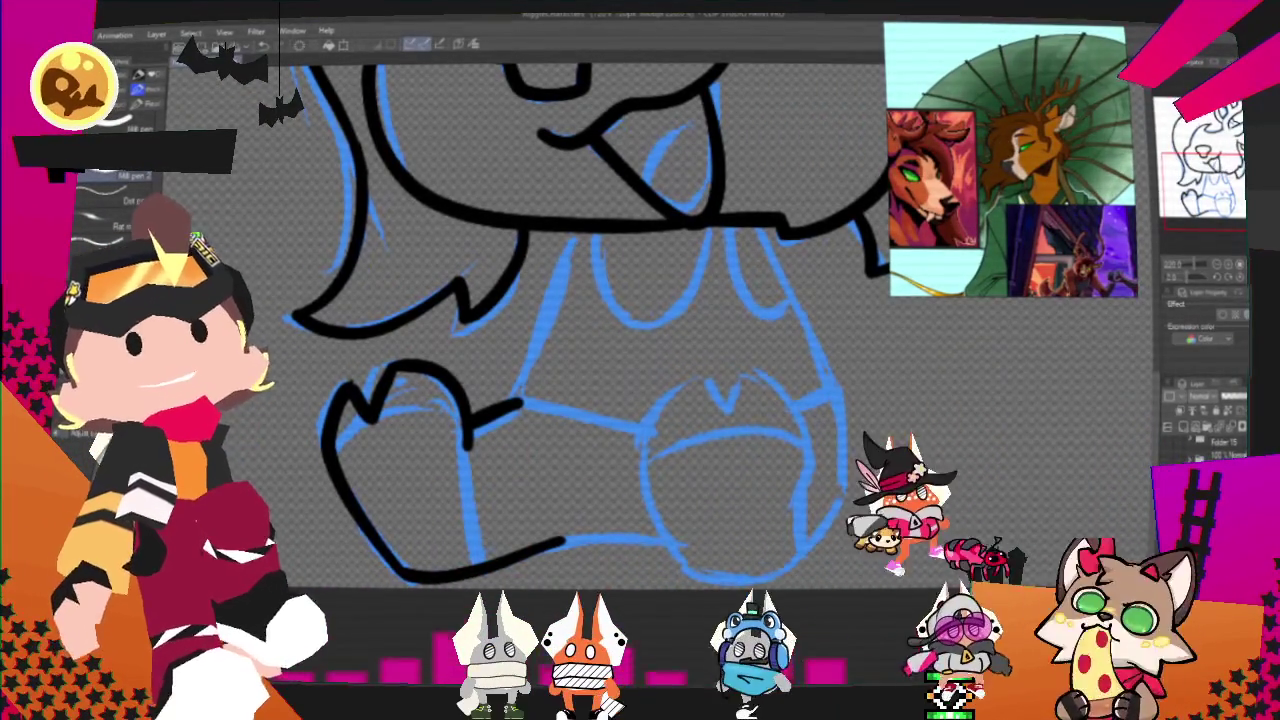
left_click_drag(730, 261, 685, 301)
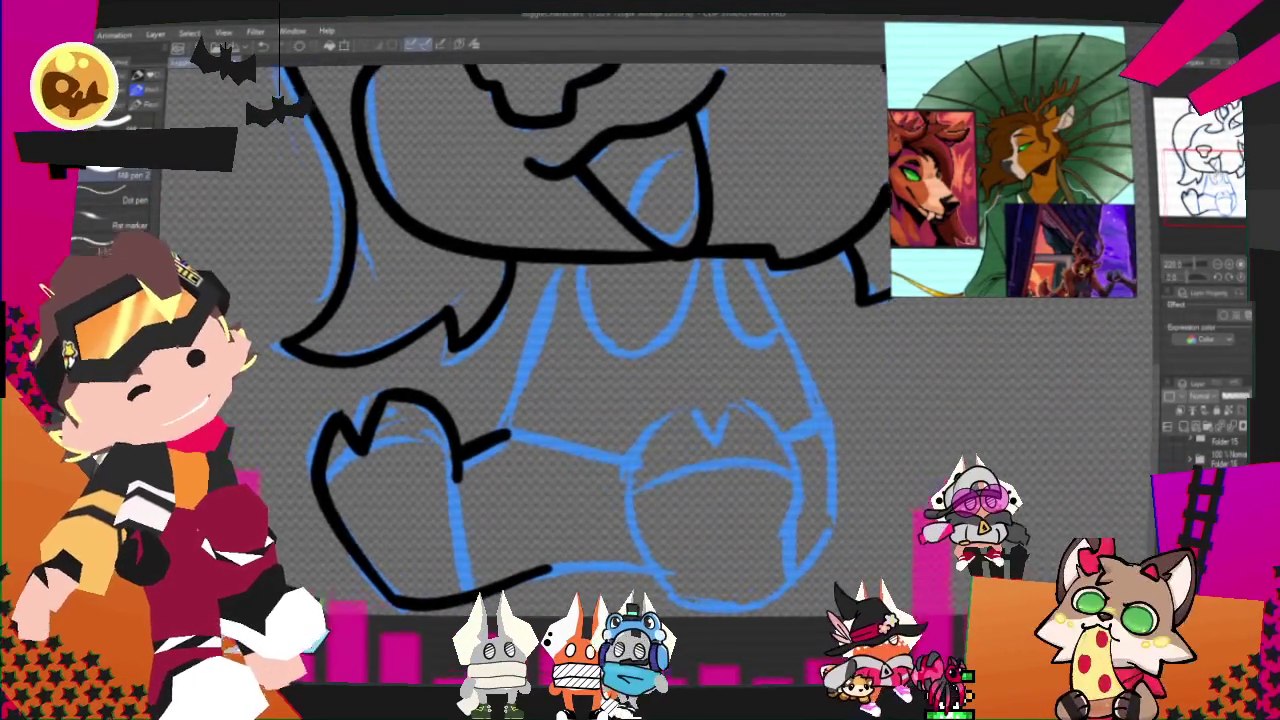
Ink the long front leg line up toward the chest, undoing the misplaced strokes.
left_click_drag(460, 450, 522, 277)
key("ctrl+z")
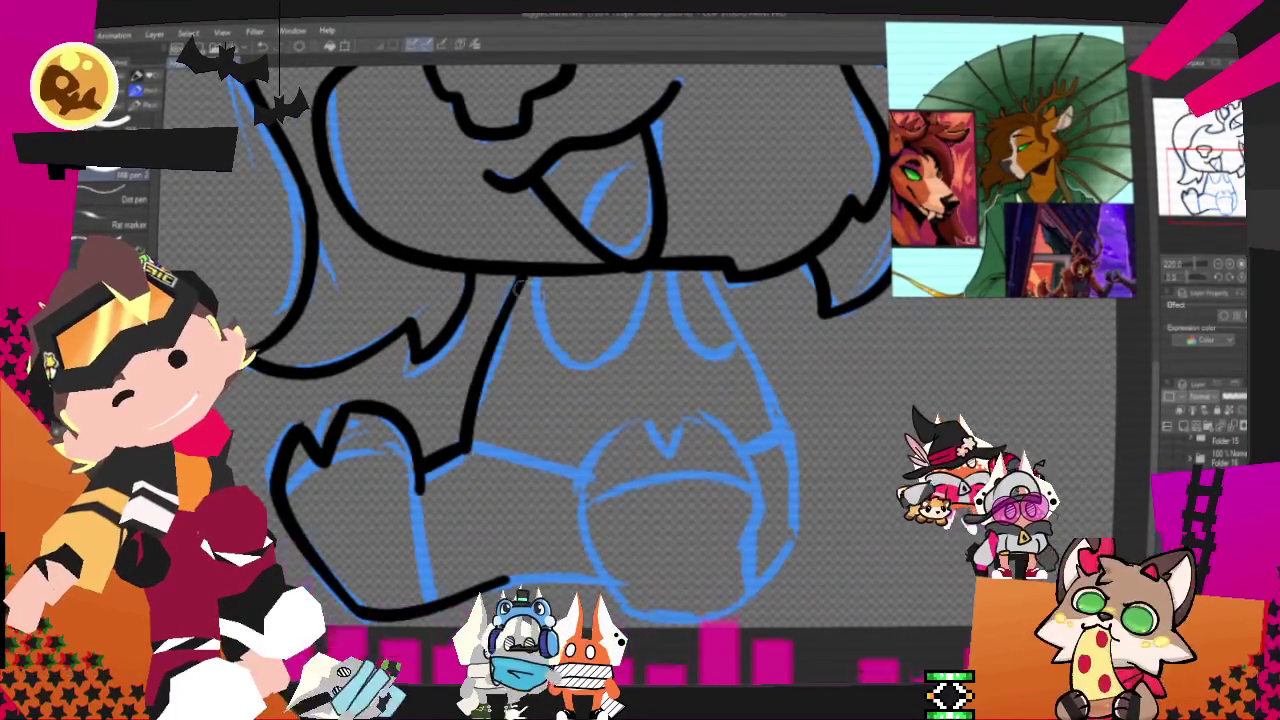
left_click_drag(476, 386, 525, 275)
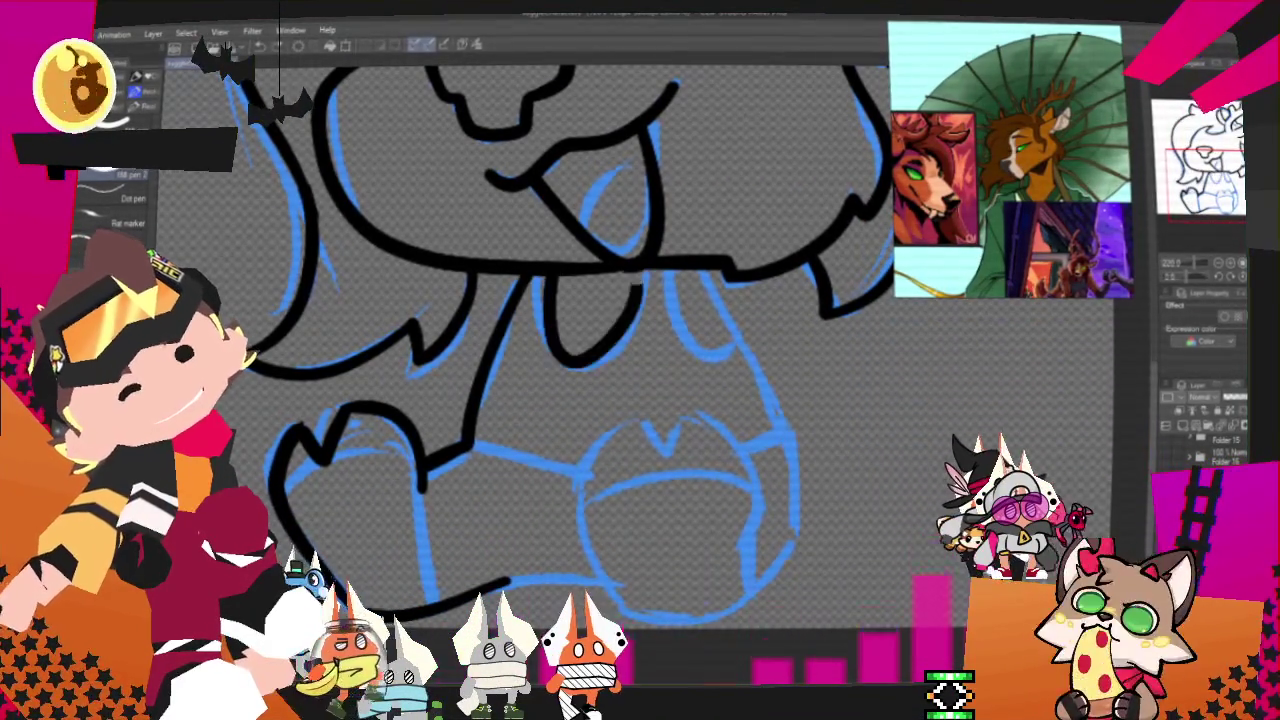
key("ctrl+z")
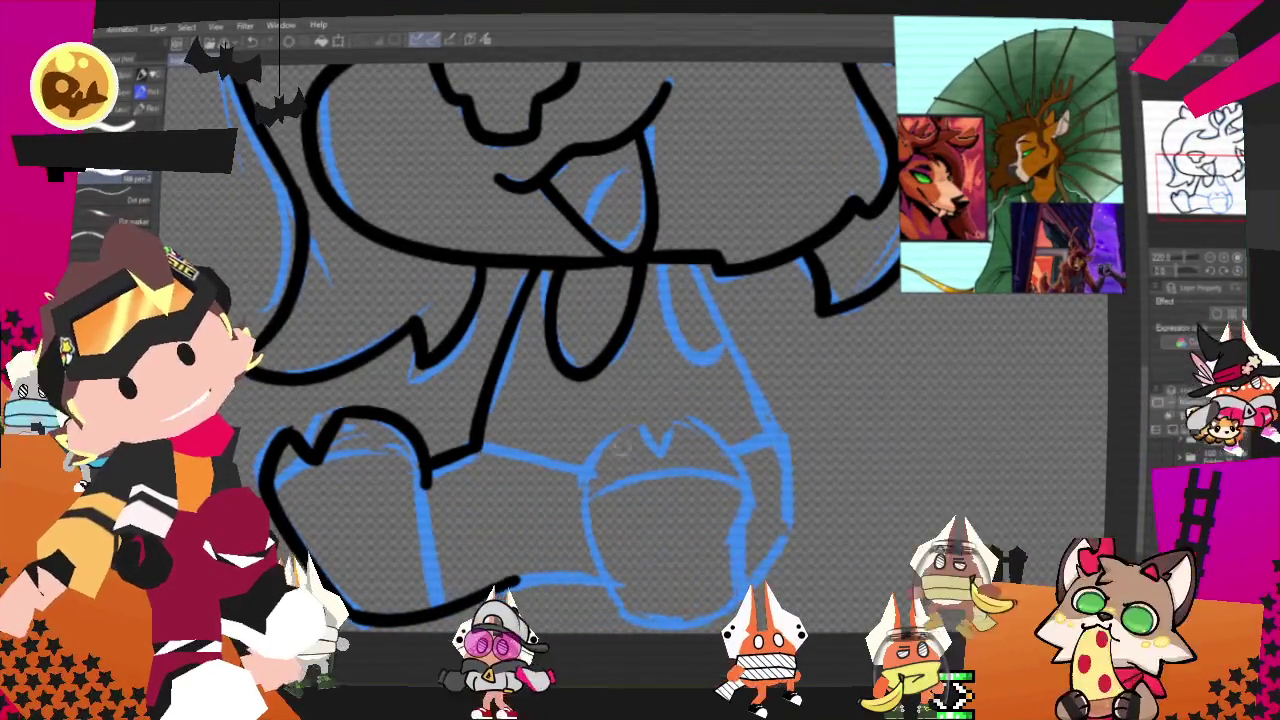
Outline the right leg down around the paw and up along the belly, trimming the overshoot.
mouse_move(610, 478)
left_mouse_down()
mouse_move(610, 548)
mouse_move(580, 488)
left_mouse_up()
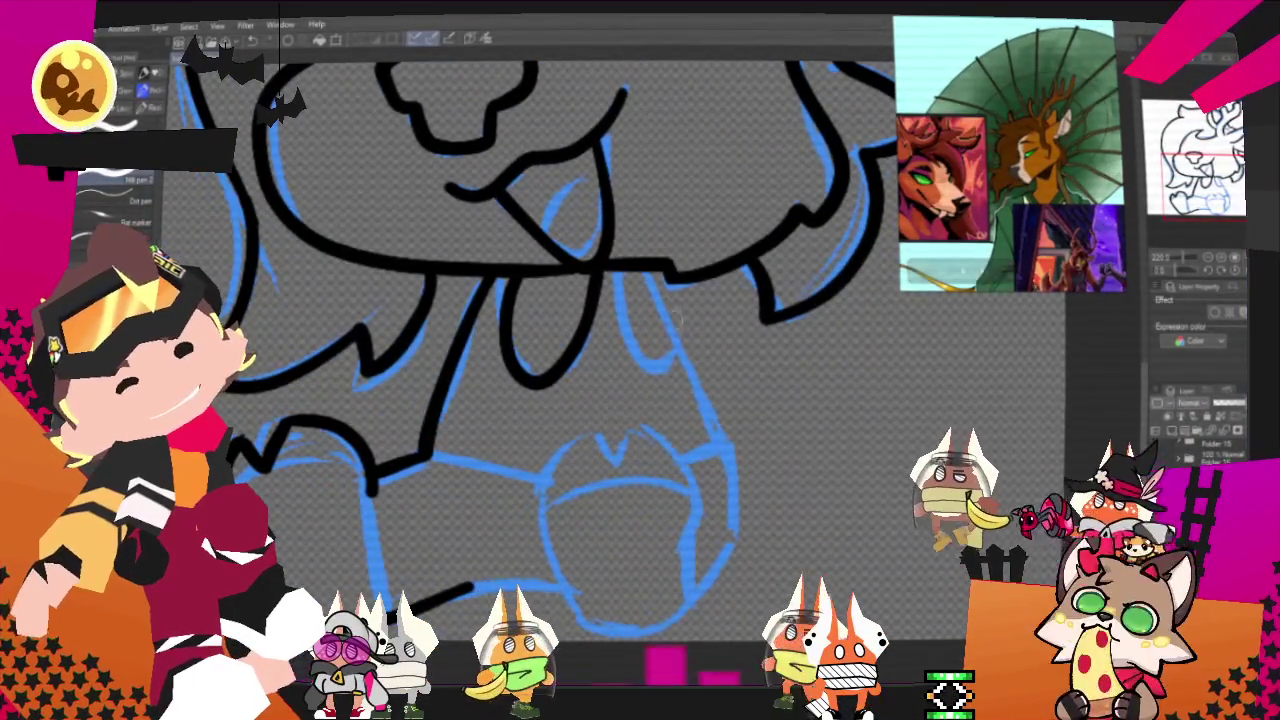
left_click_drag(645, 272, 712, 438)
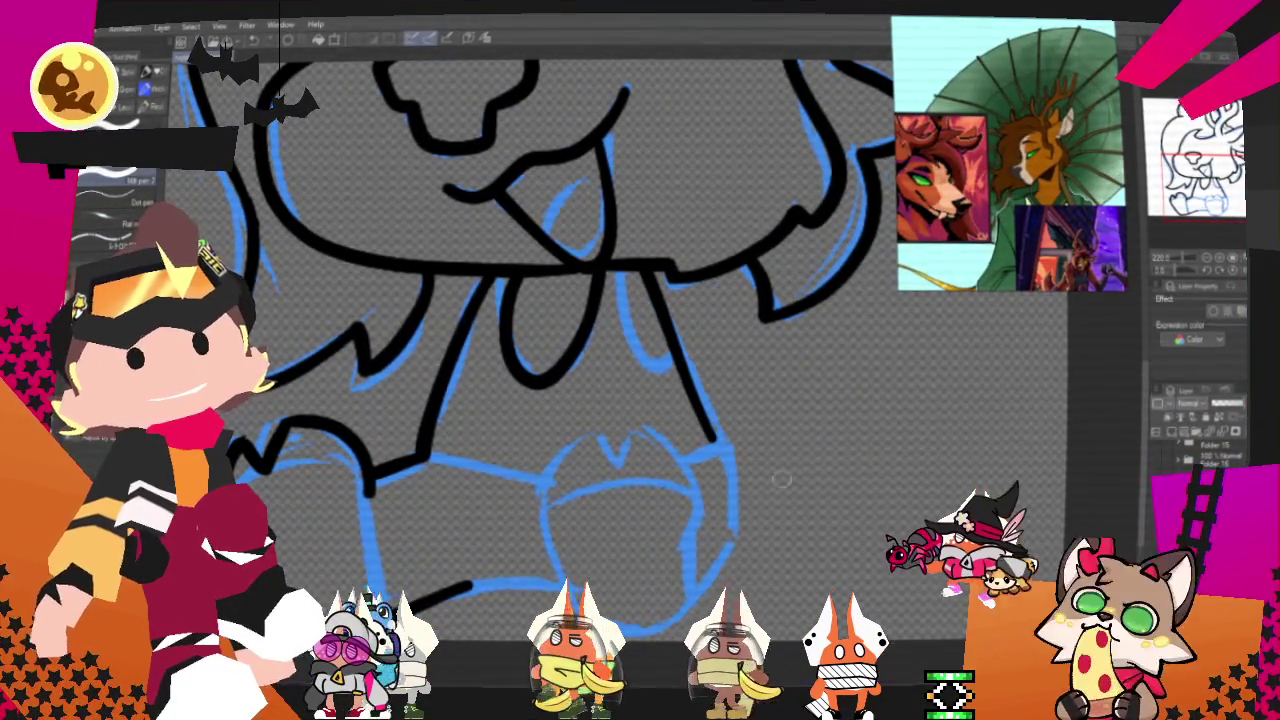
scroll(790, 317, "down", 3)
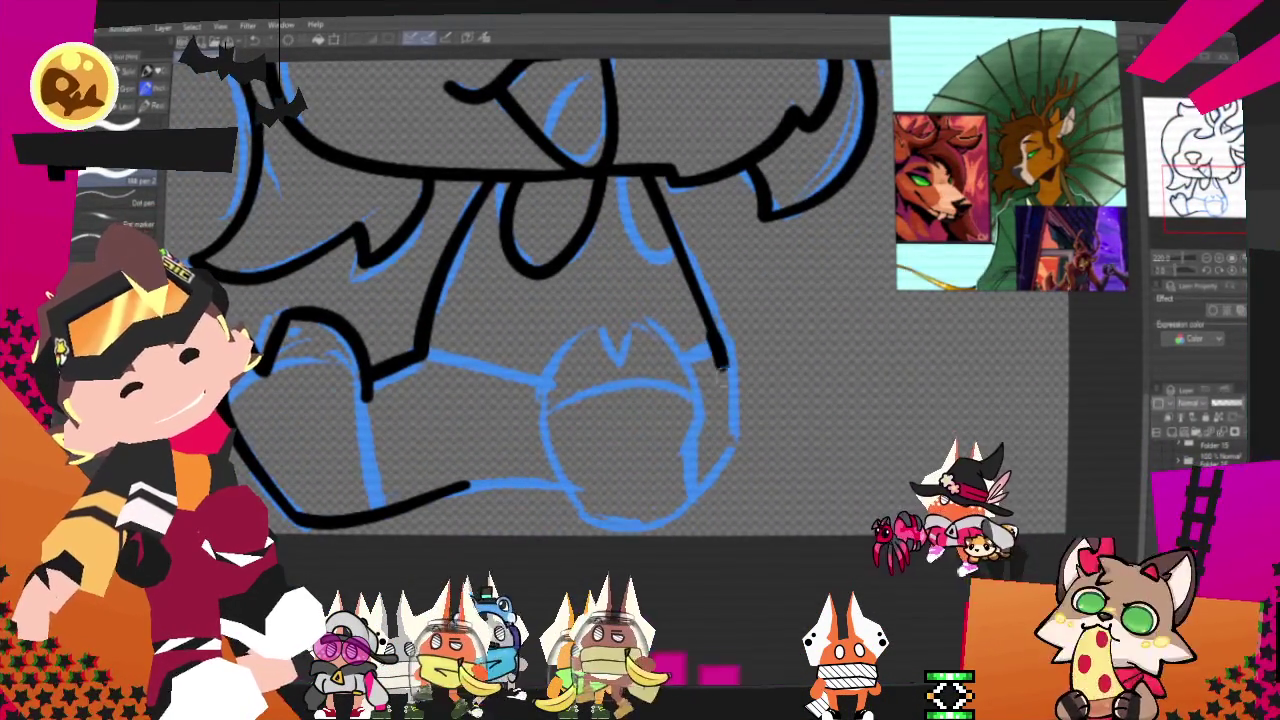
left_click_drag(718, 343, 640, 528)
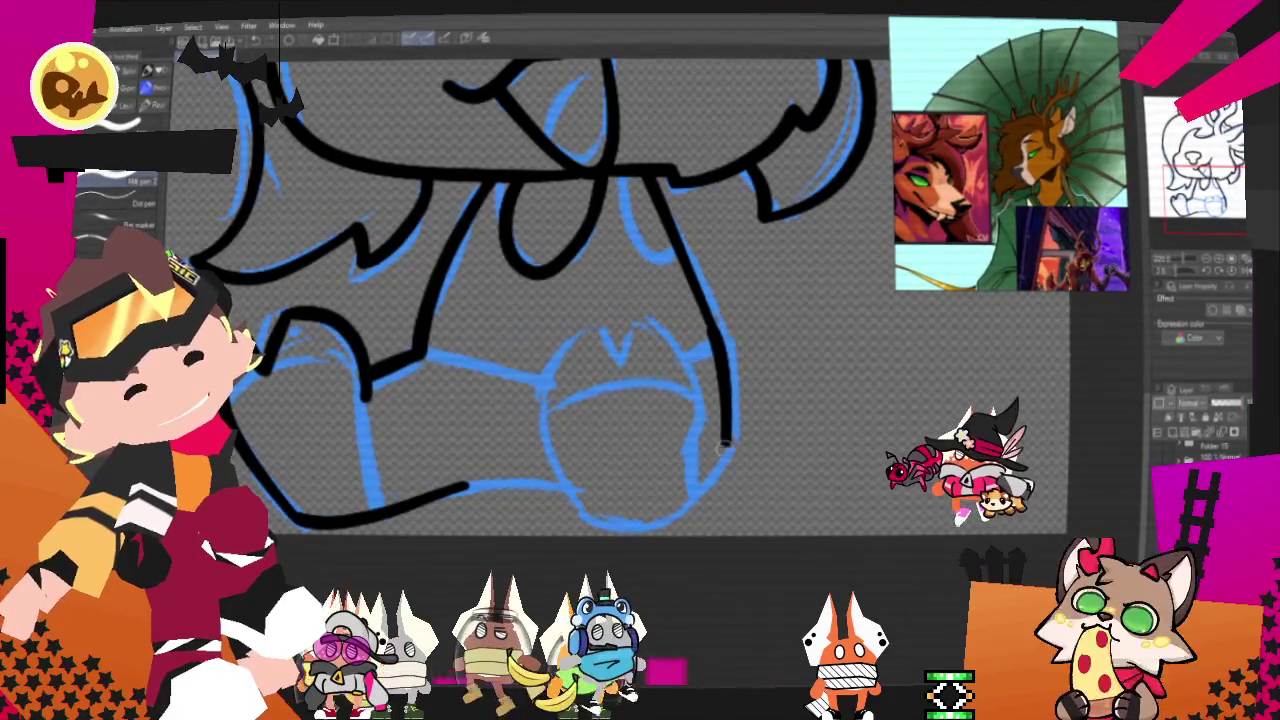
key("ctrl+z")
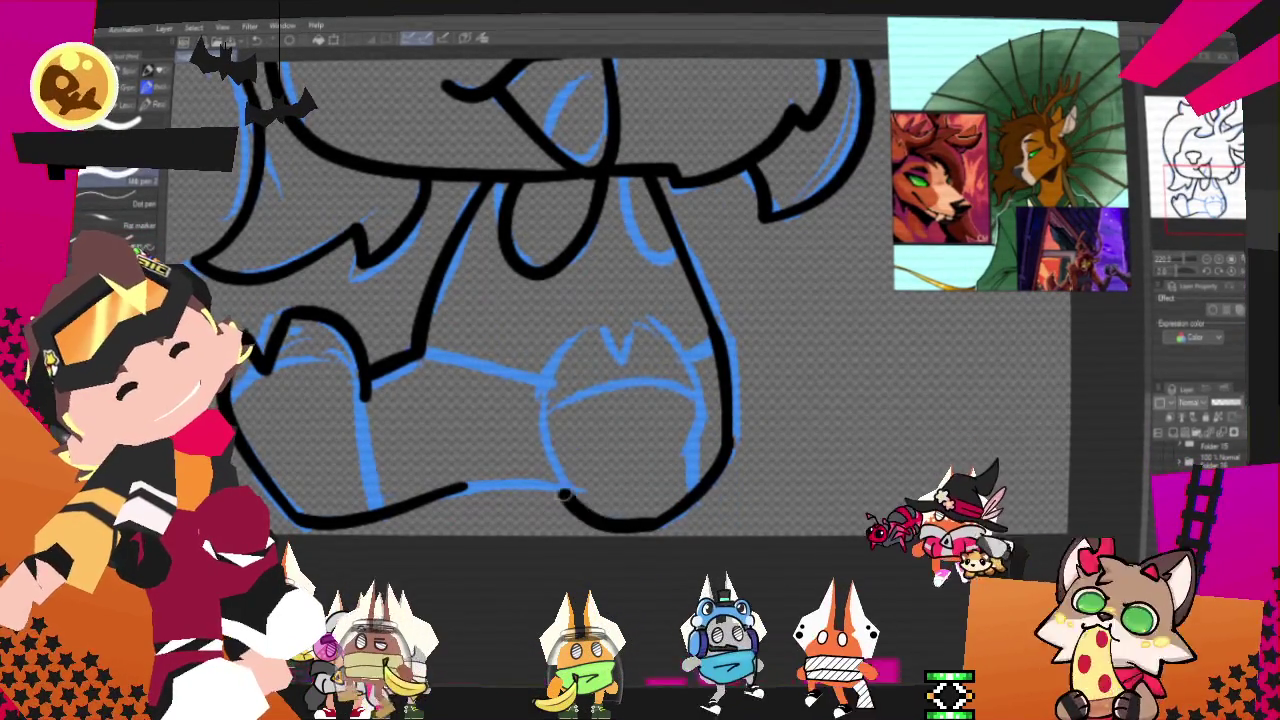
left_click_drag(658, 522, 617, 355)
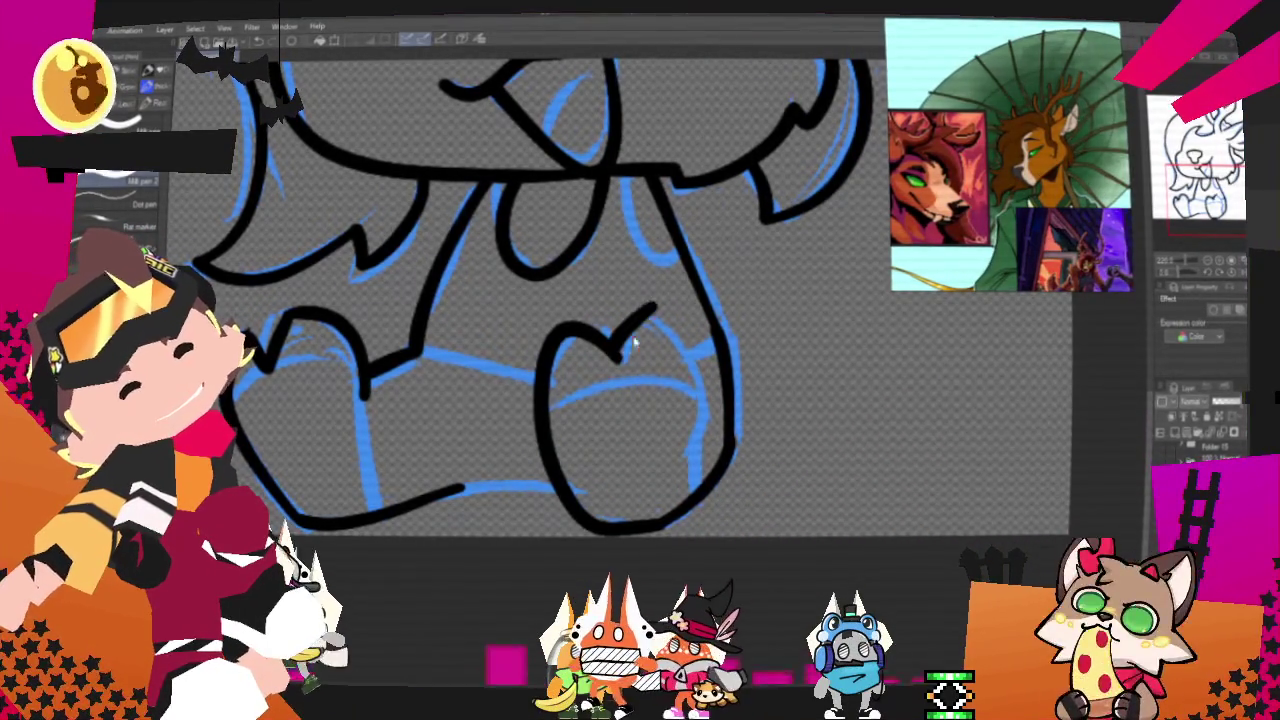
Ink the paw's right side, the curve along the body's right side and the bottom contour.
left_click_drag(695, 372, 698, 460)
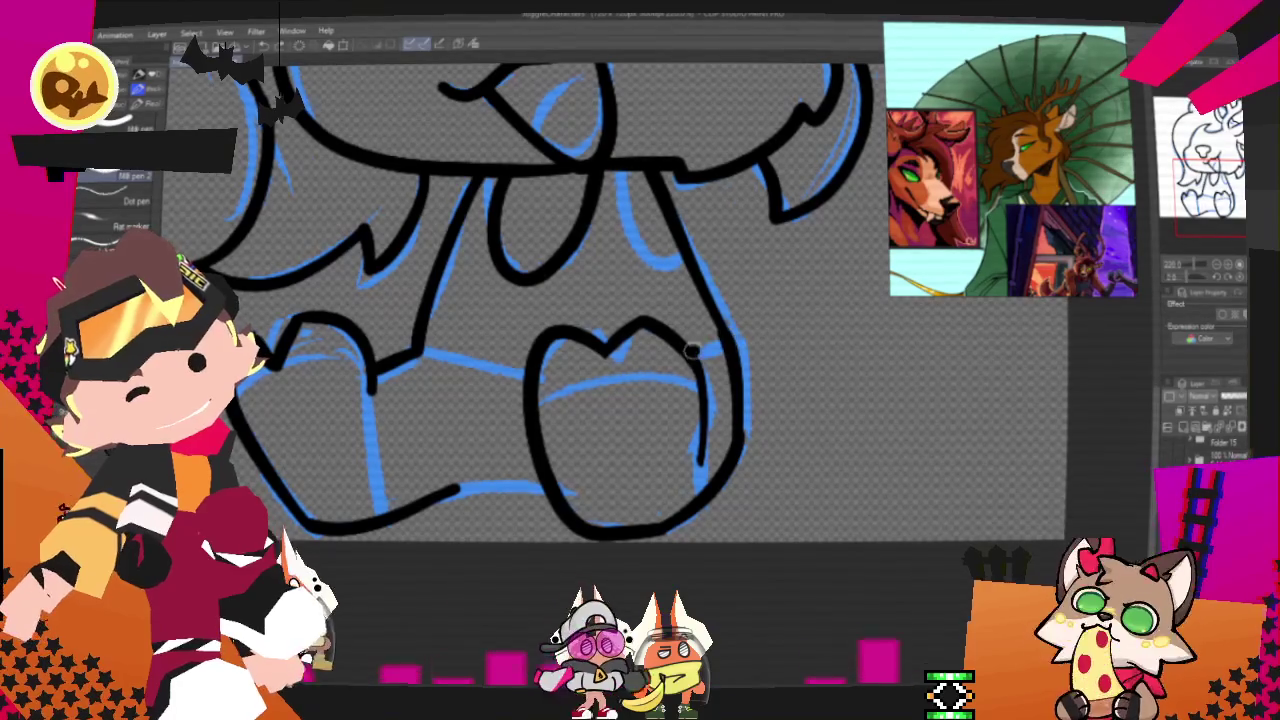
left_click_drag(622, 175, 680, 264)
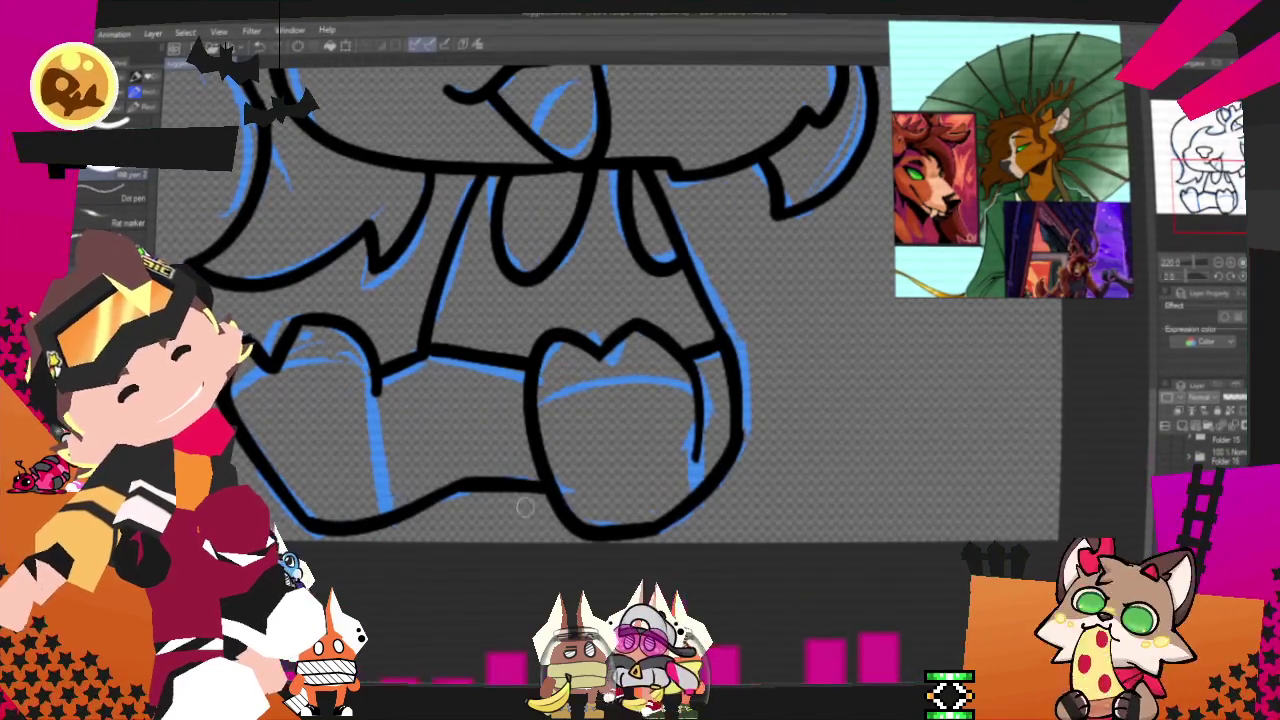
left_click_drag(457, 483, 542, 487)
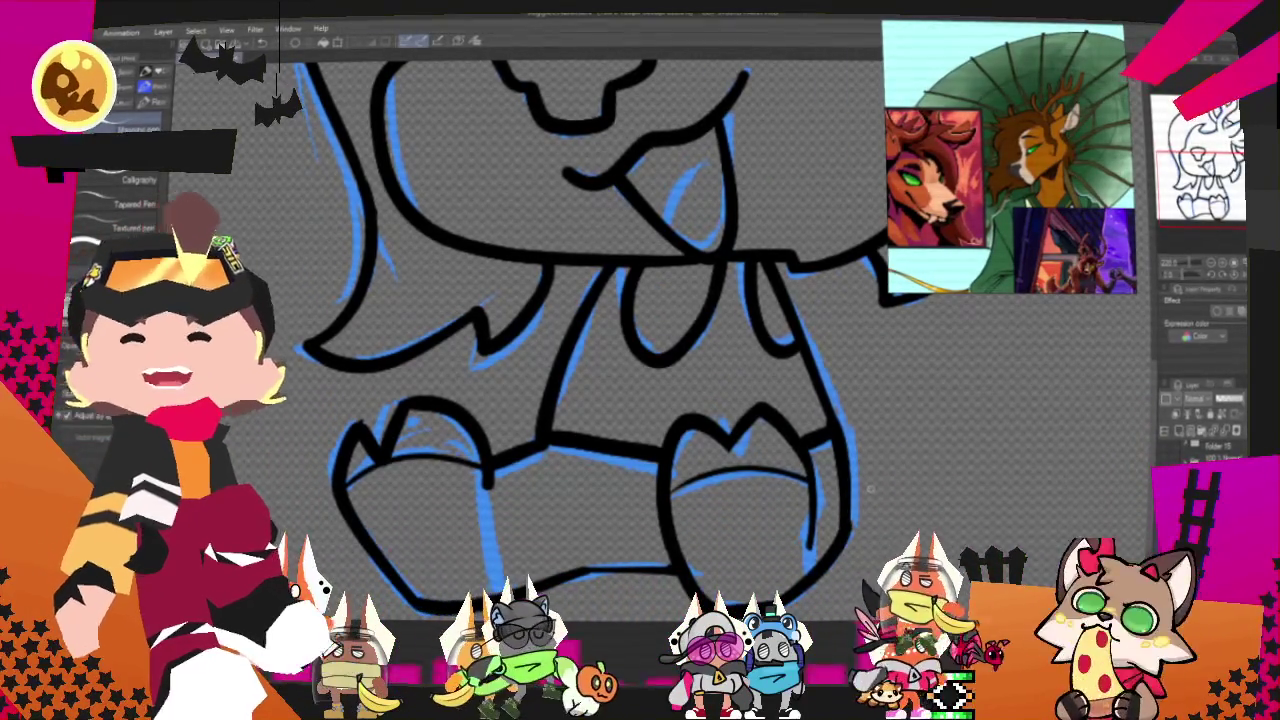
mouse_move(1010, 160)
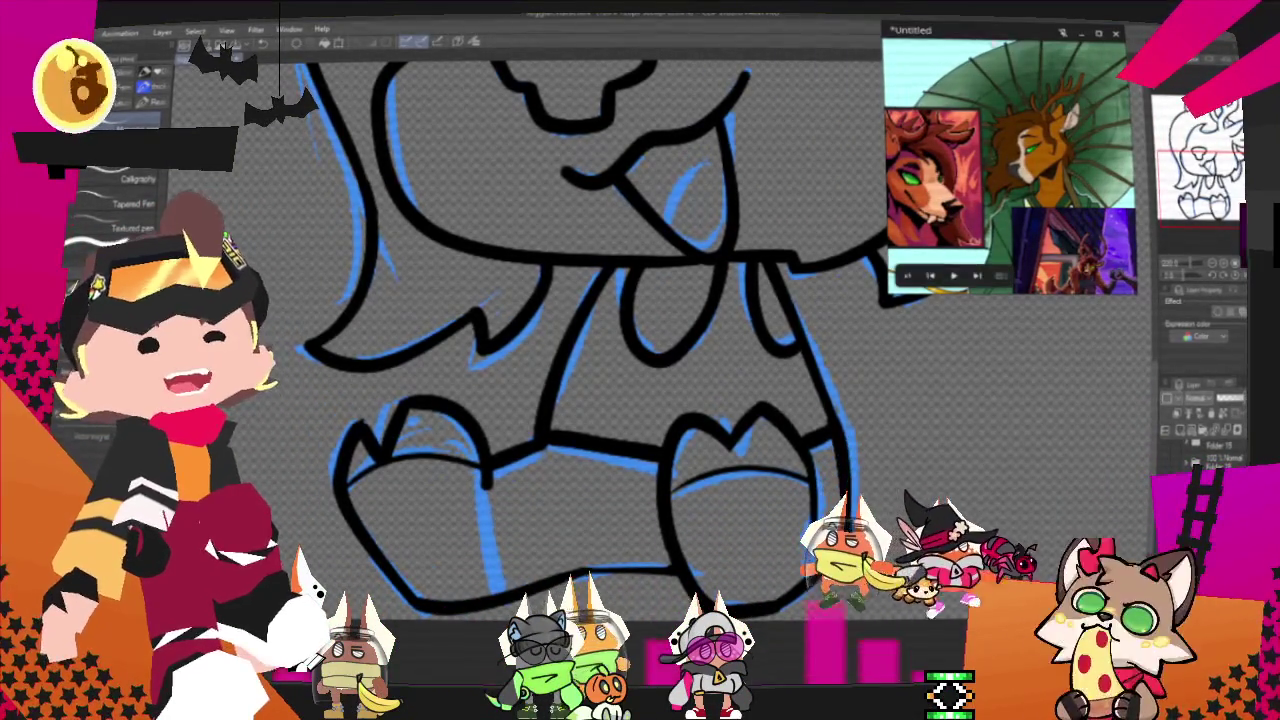
Draw the tongue crease line inside the deer's mouth.
key("ctrl+minus")
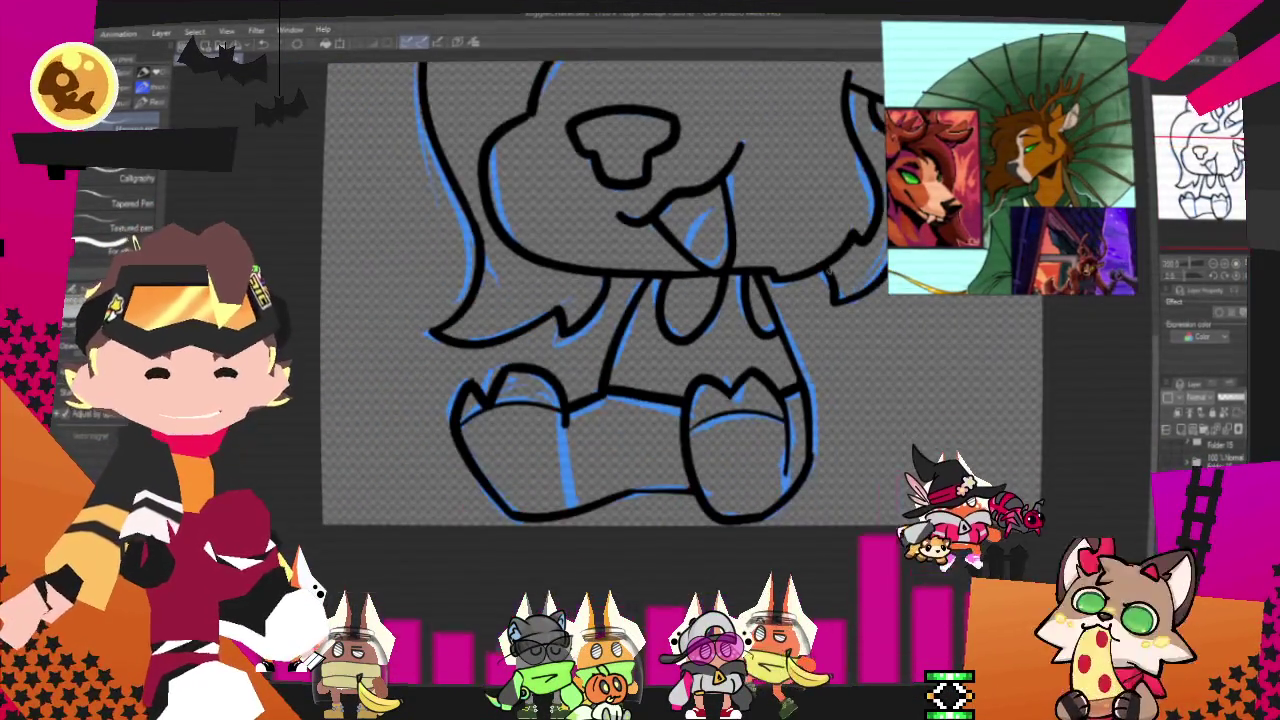
scroll(739, 181, "up", 5)
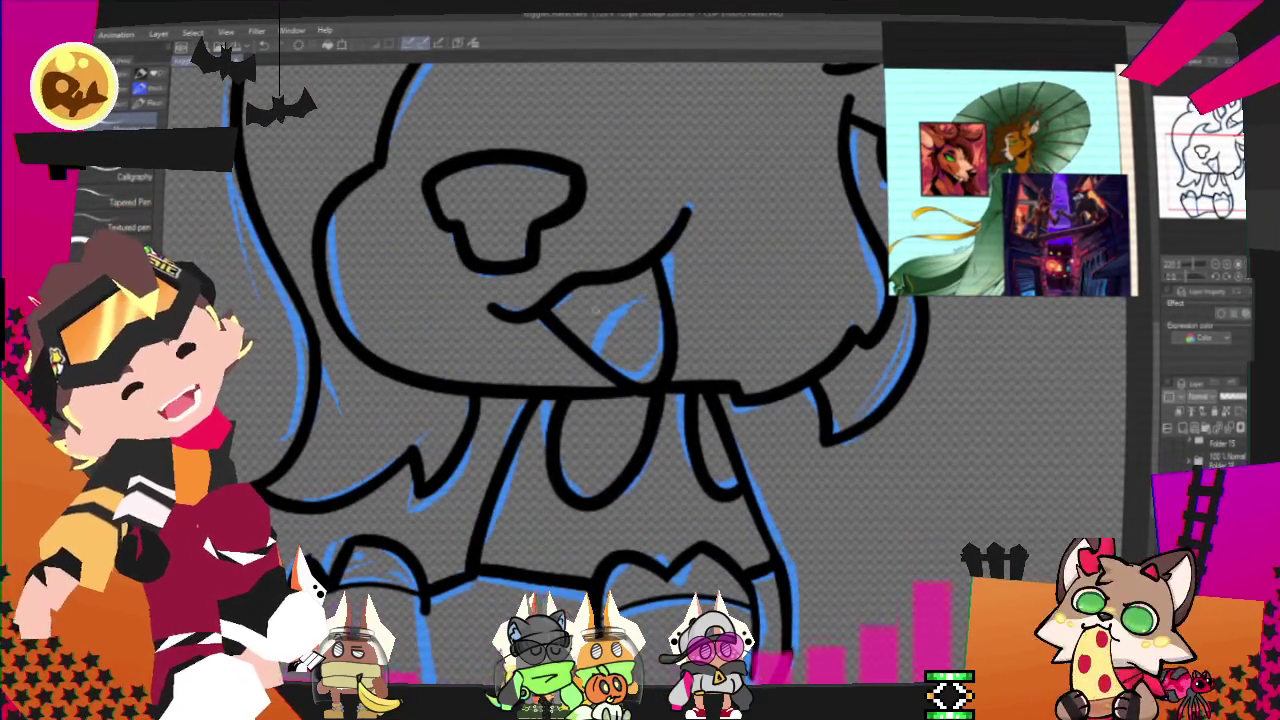
left_click_drag(601, 361, 670, 316)
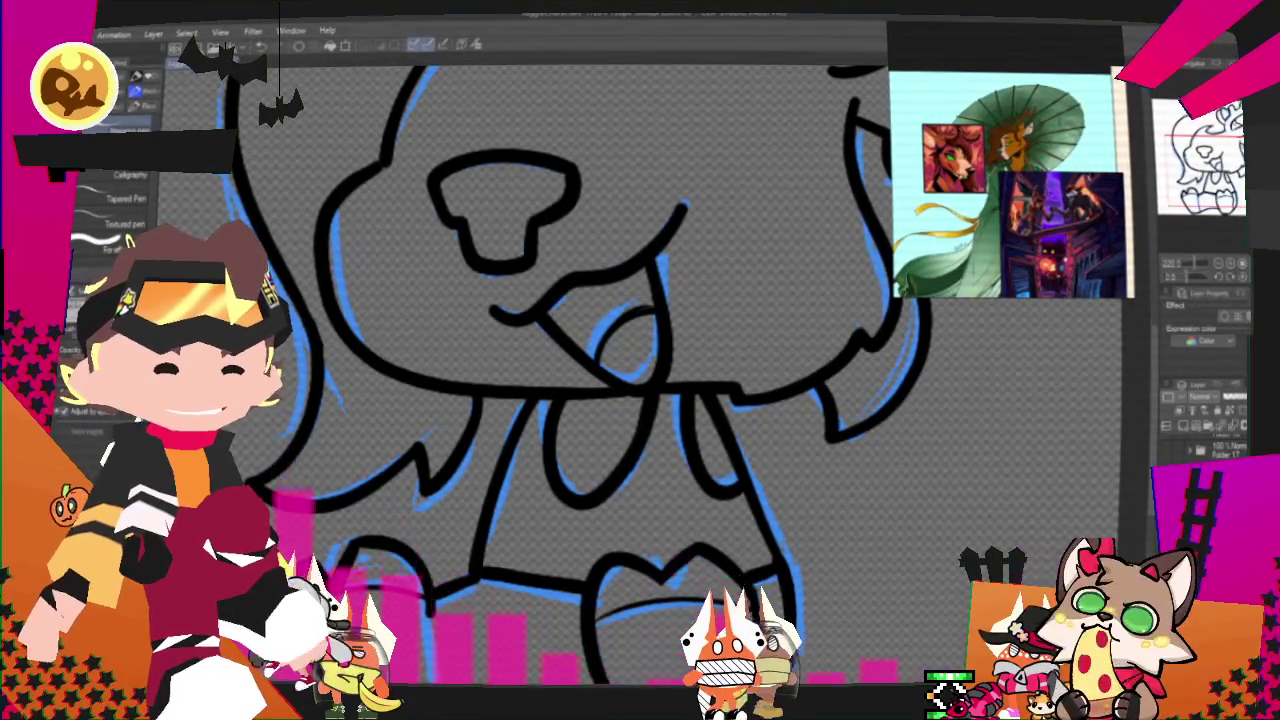
Hide the blue sketch layer, make the line art layer active and fit the drawing to the window.
left_click(1168, 442)
left_click(1181, 453)
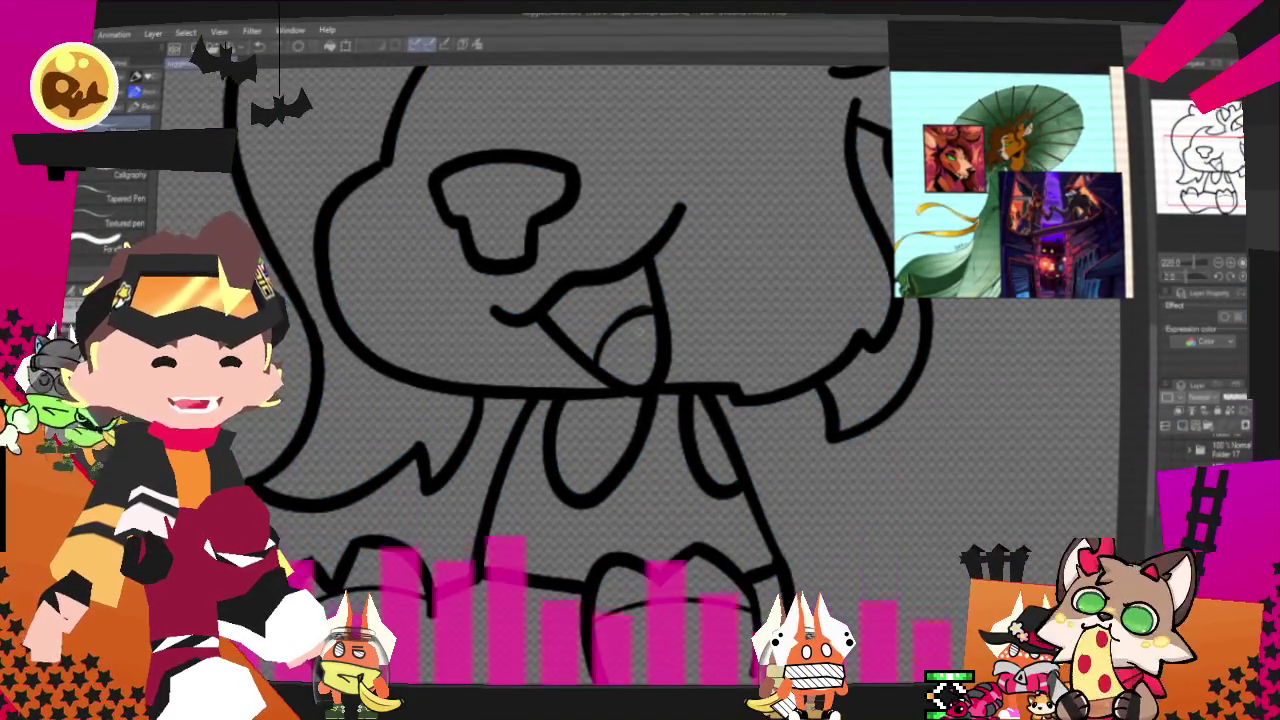
key("ctrl+0")
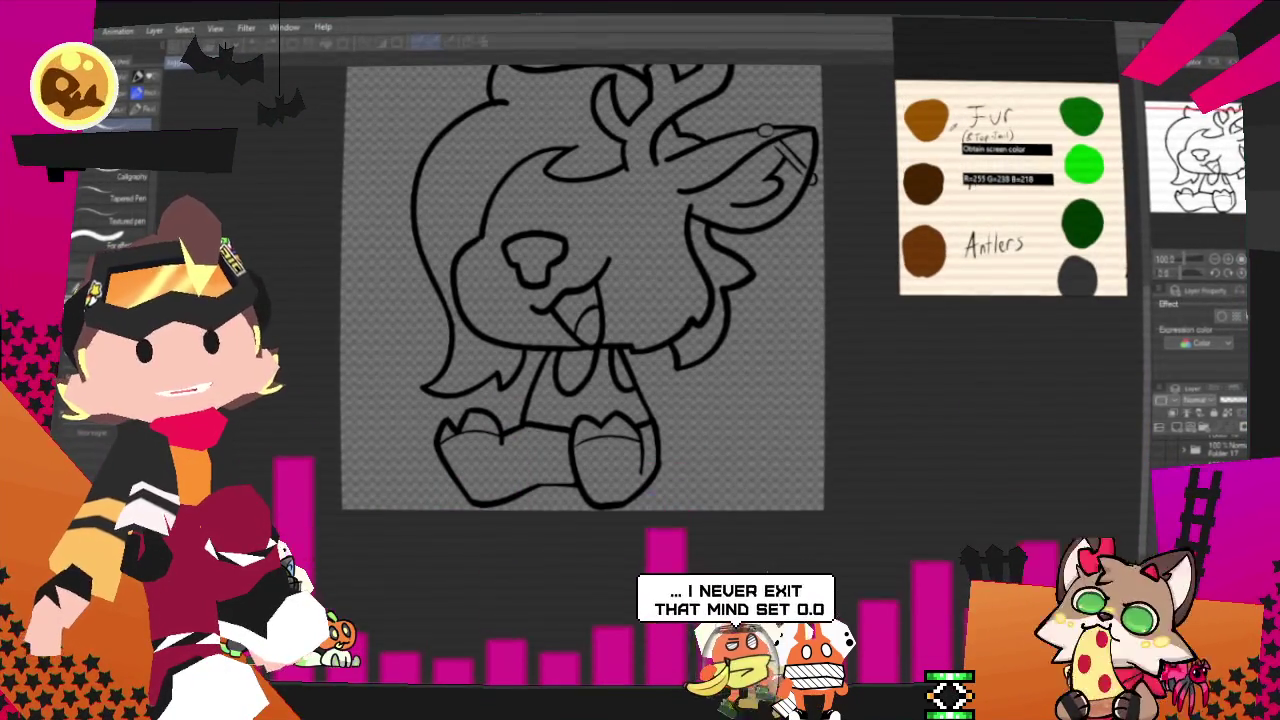
Flat-fill the head, ears and antlers with fur brown and the hair with dark brown.
scroll(690, 155, "up", 2)
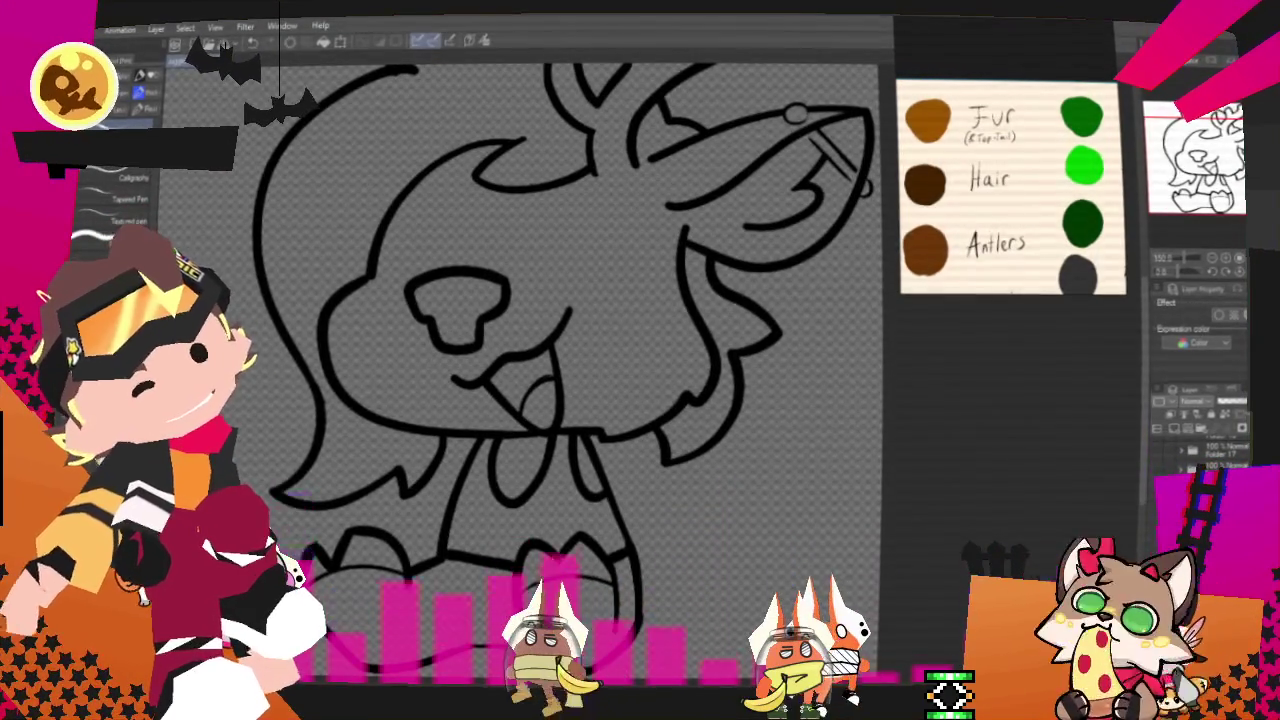
left_click(605, 290)
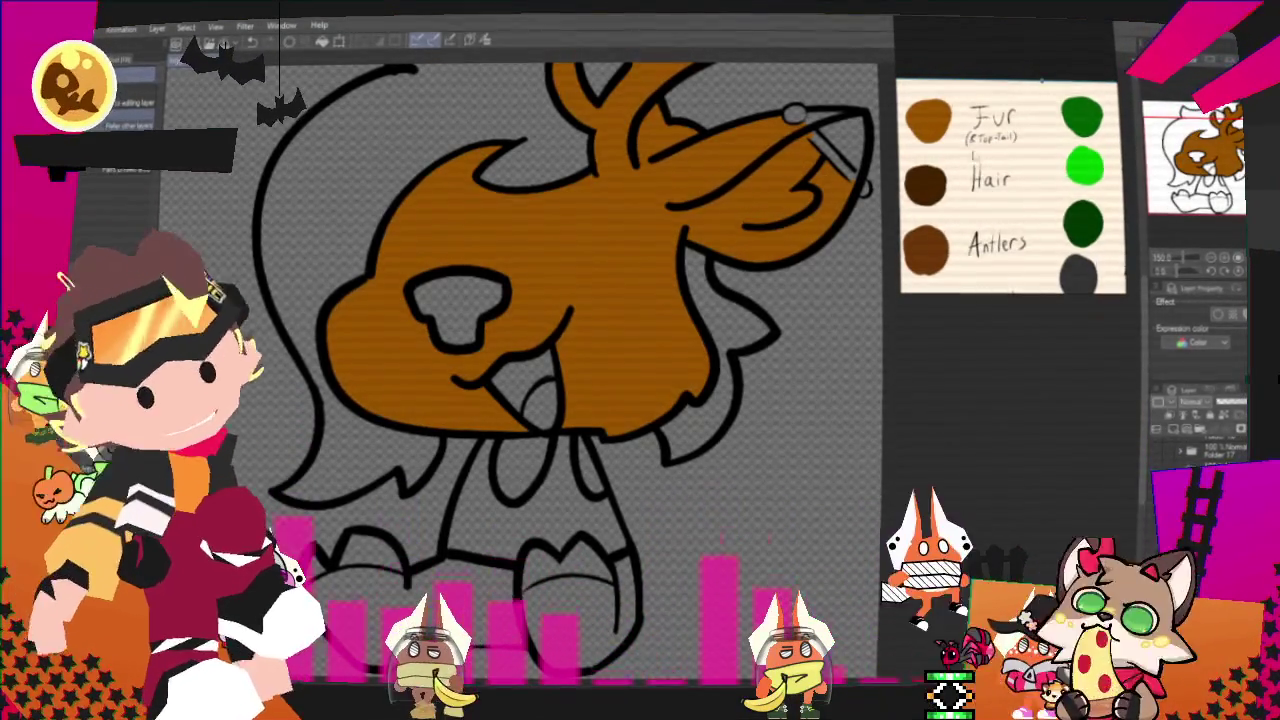
scroll(797, 101, "up", 3)
scroll(797, 101, "down", 3)
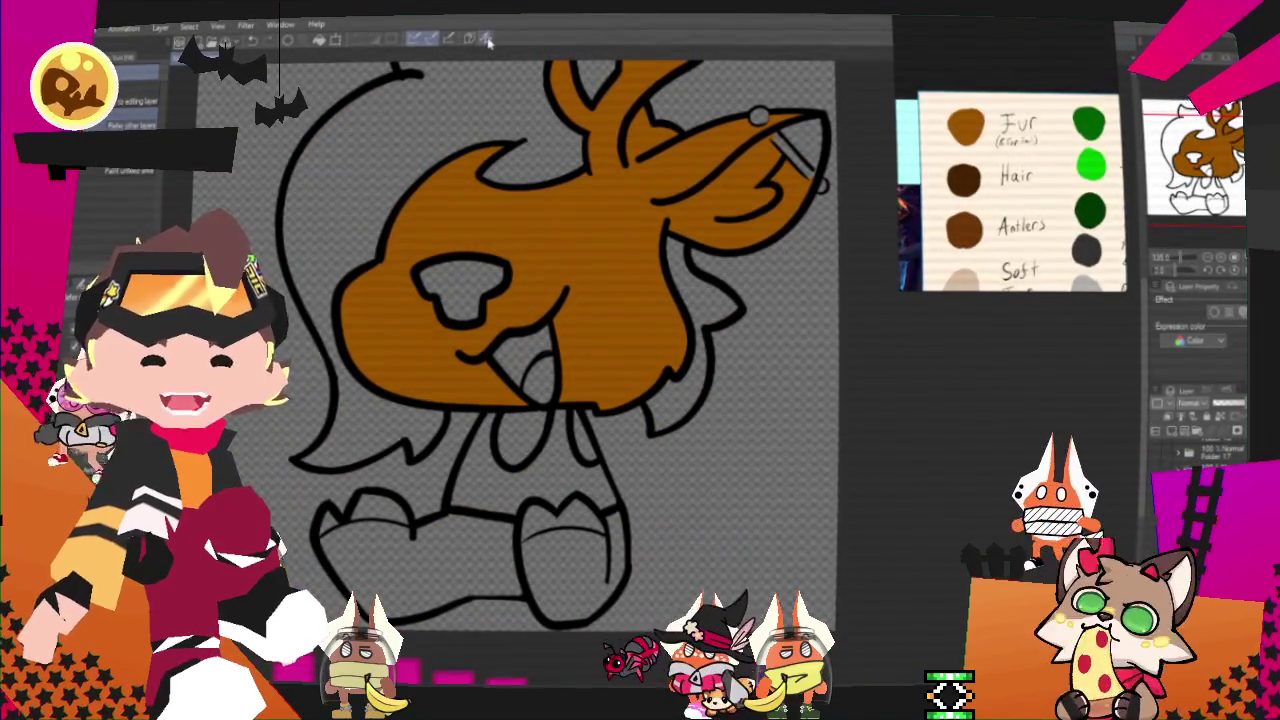
left_click(315, 300)
scroll(609, 286, "down", 1)
Ready the Fill tool for the antler recolour and rotate the canvas so the muzzle is upright.
scroll(703, 297, "down", 2)
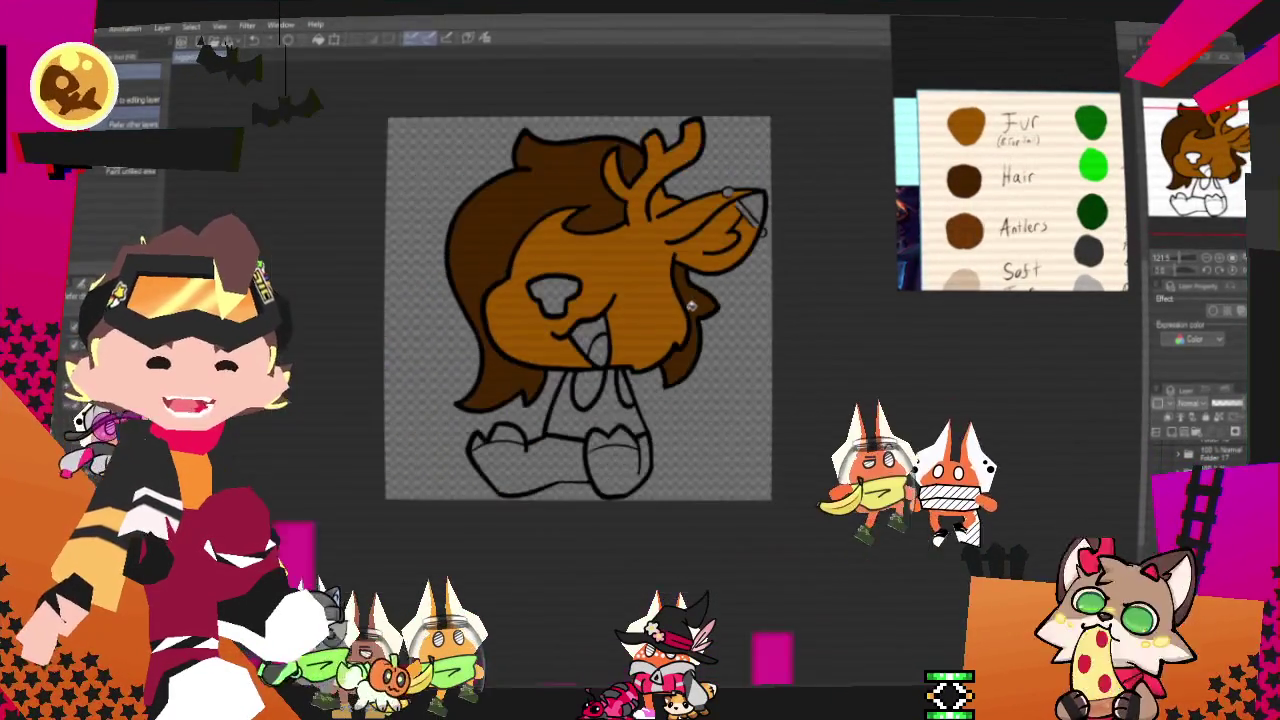
scroll(703, 297, "down", 2)
scroll(600, 220, "up", 4)
scroll(571, 193, "up", 2)
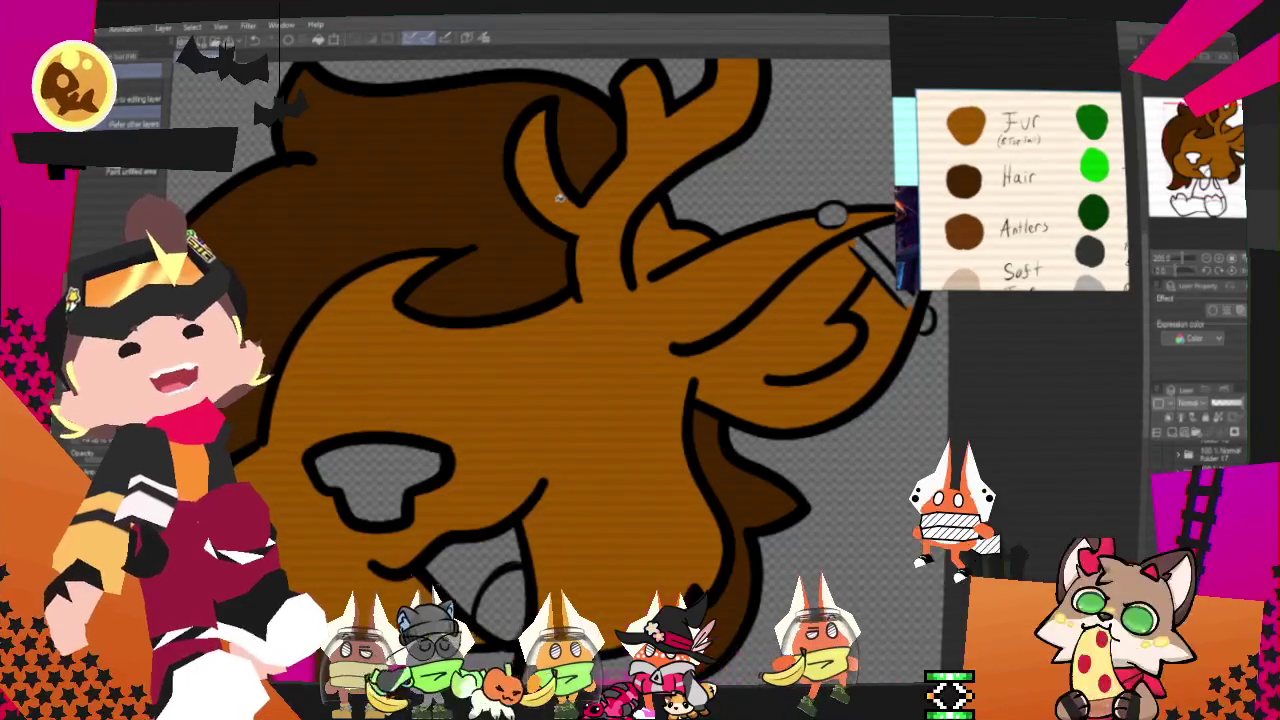
key("p")
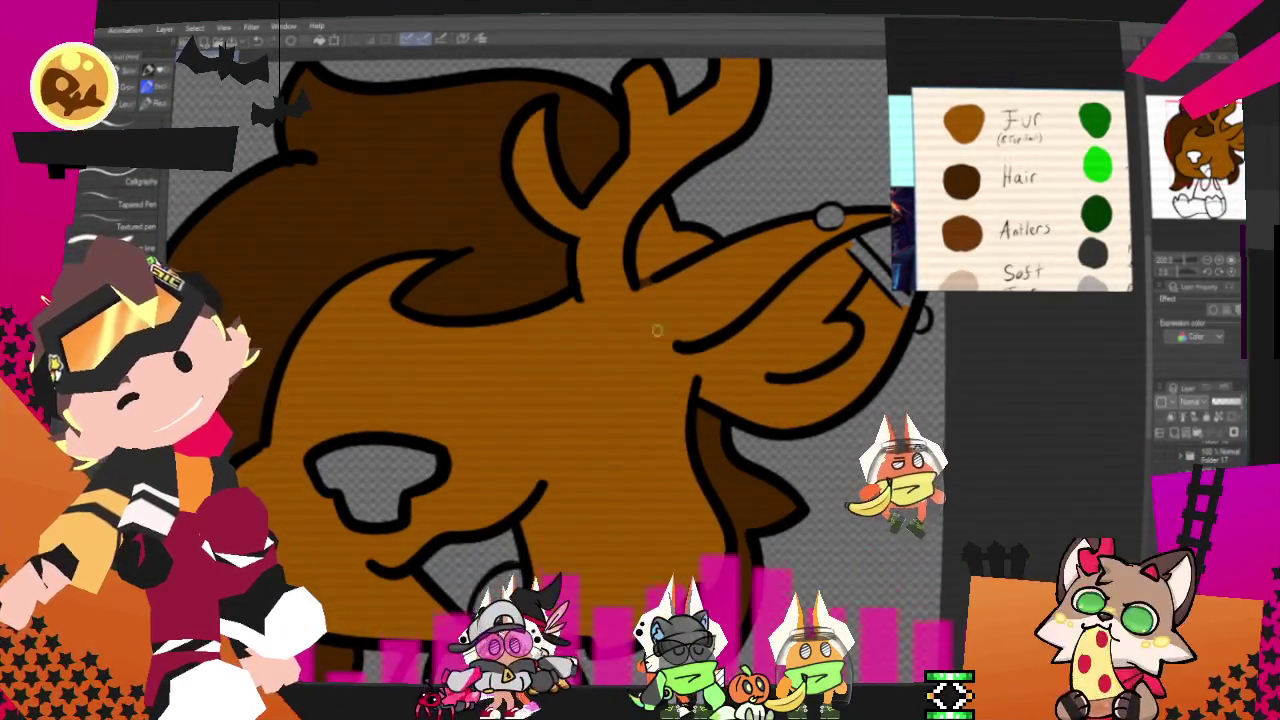
key("g")
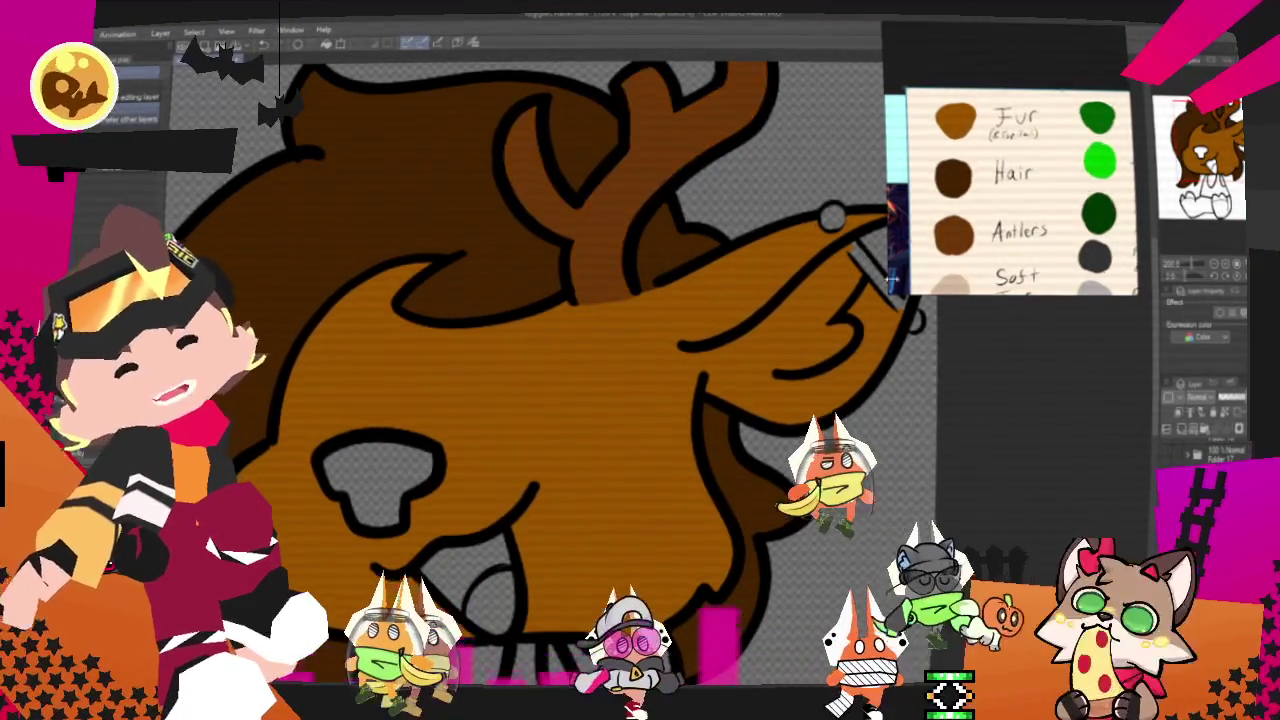
mouse_move(613, 222)
left_mouse_down()
mouse_move(673, 60)
mouse_move(780, 300)
left_mouse_up()
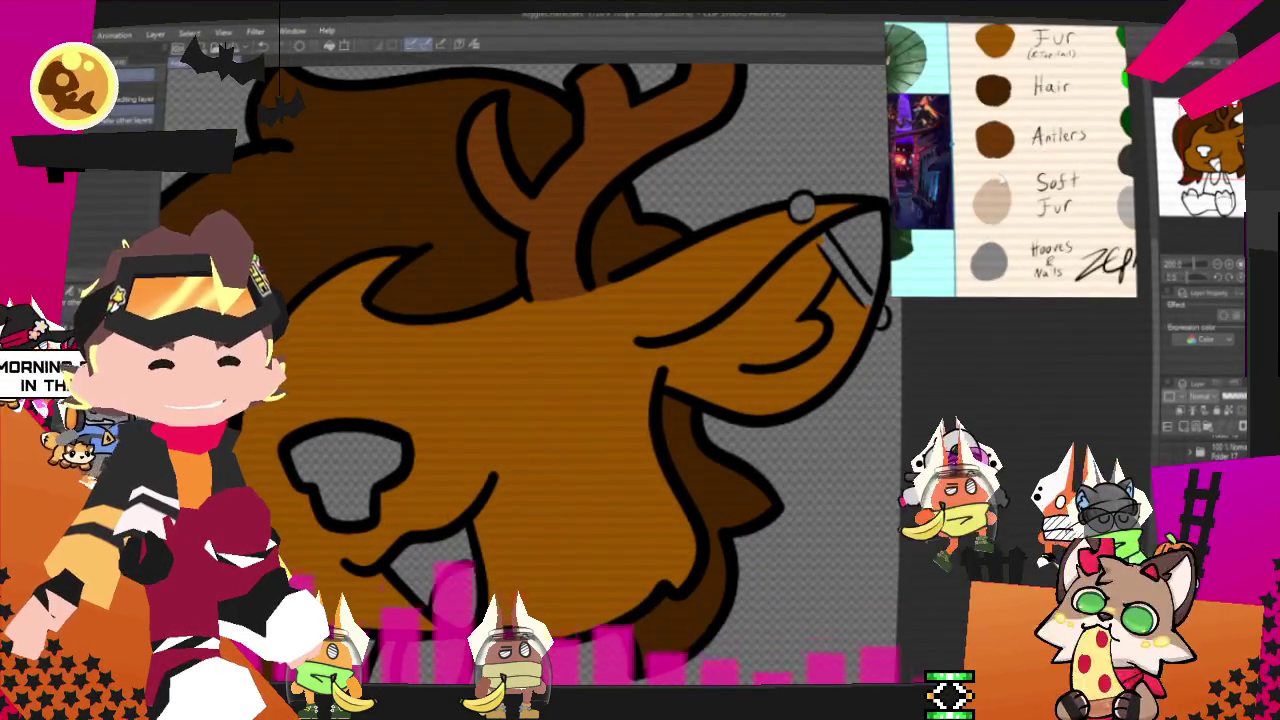
scroll(1010, 160, "down", 2)
scroll(1047, 186, "up", 2)
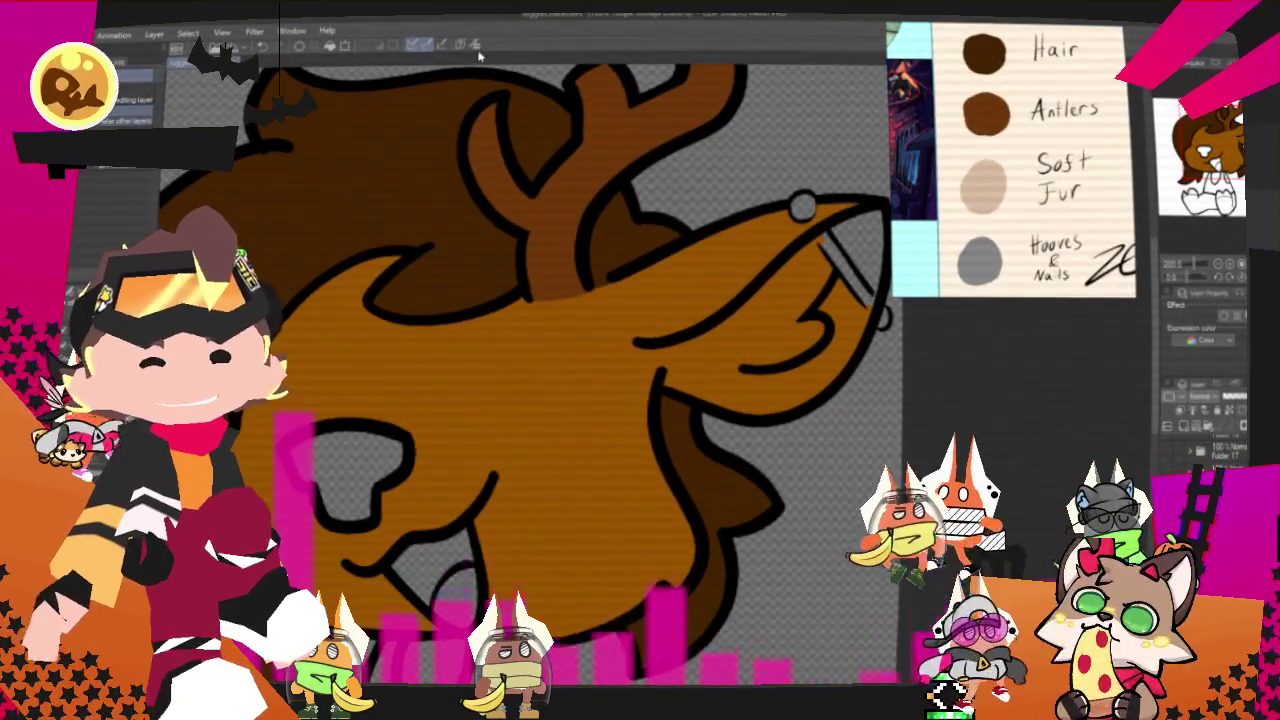
scroll(477, 185, "down", 1)
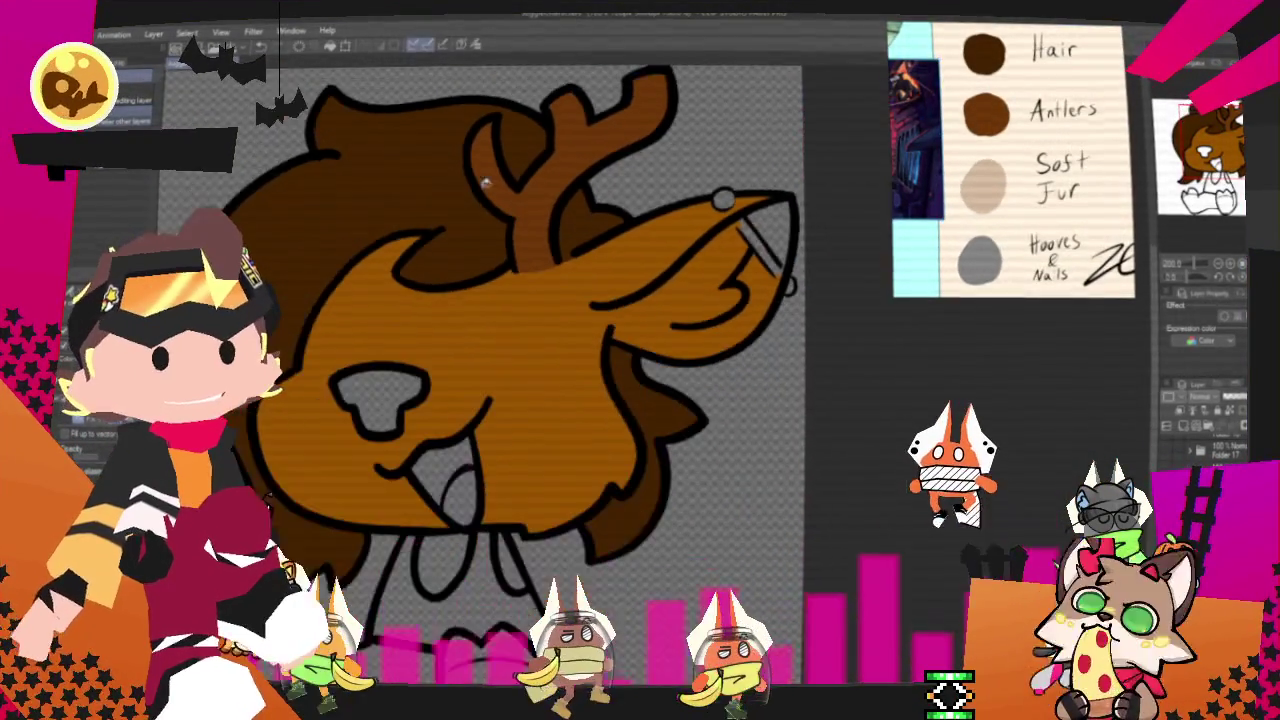
scroll(659, 168, "up", 2)
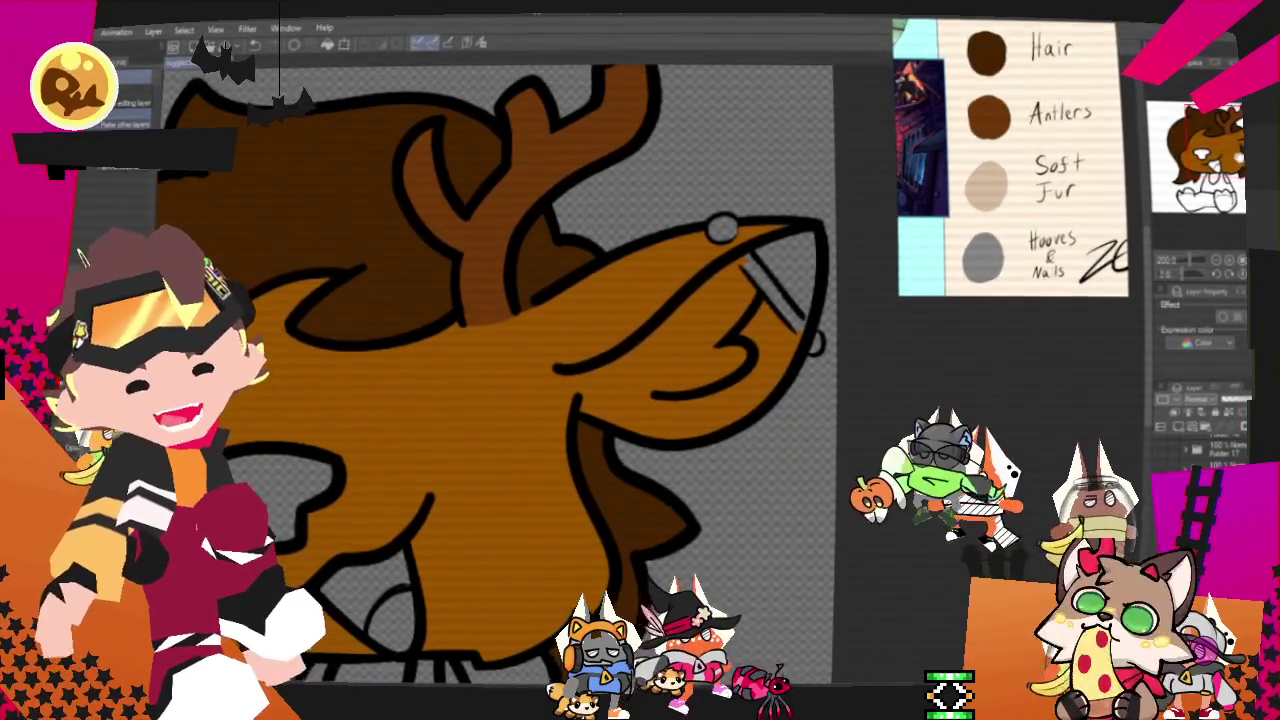
Close the gap in the snout outline and fill the snout with beige soft-fur colour.
left_click(590, 410)
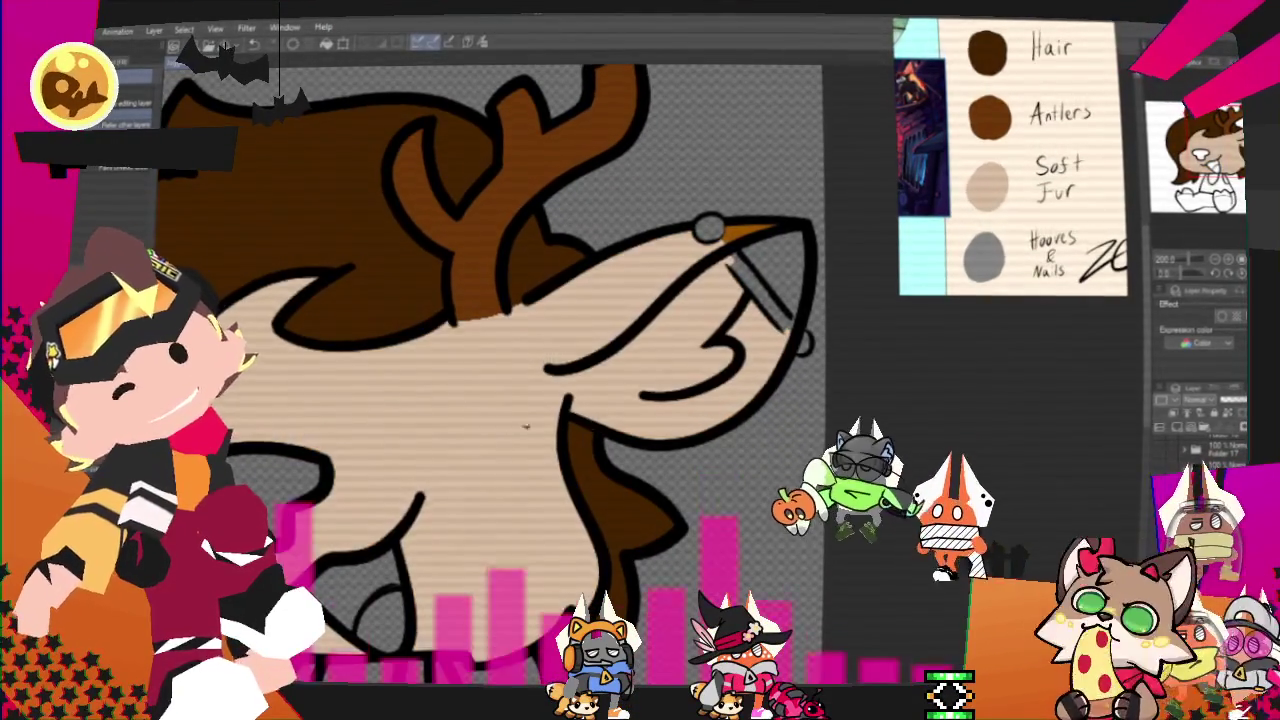
key("ctrl+z")
key("p")
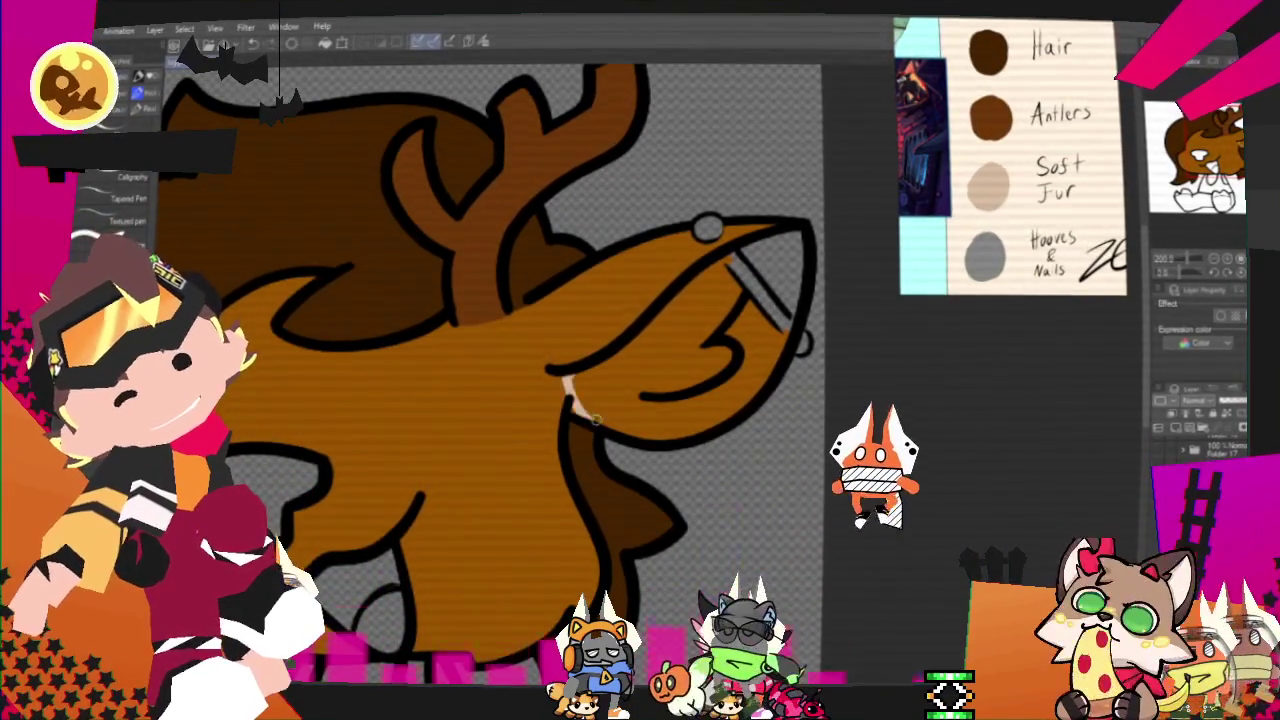
left_click_drag(569, 398, 579, 375)
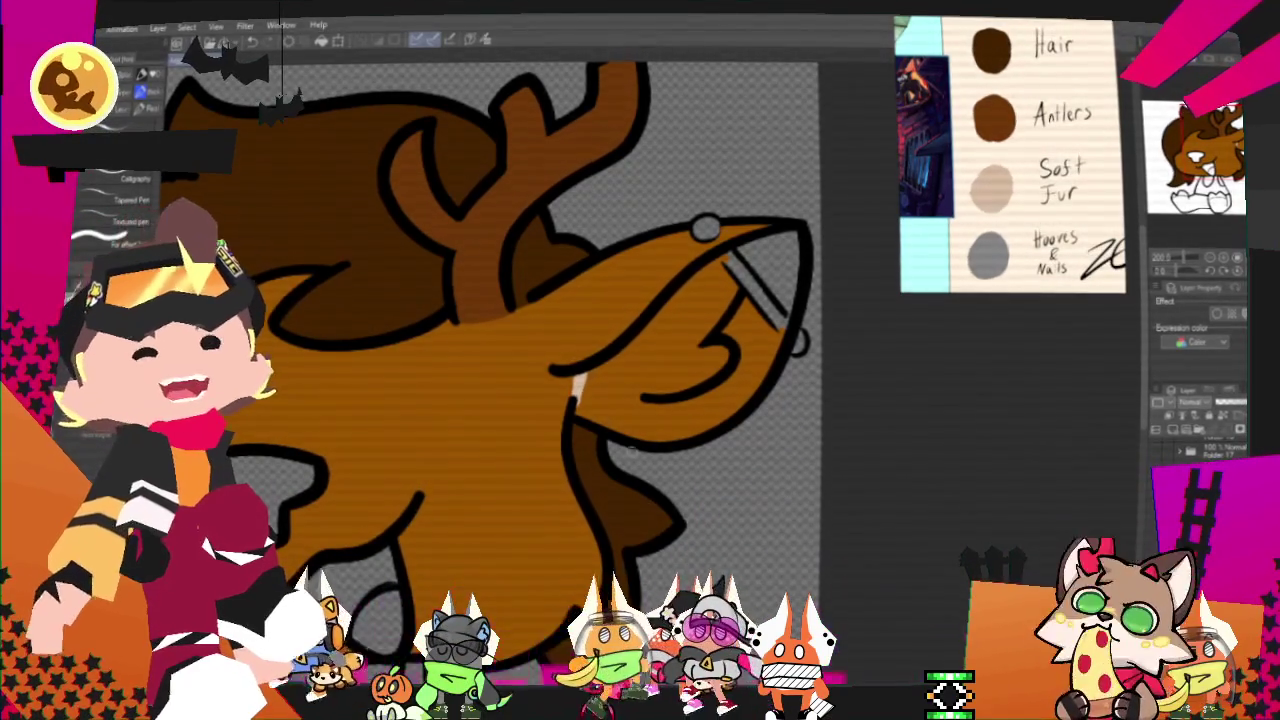
key("g")
left_click(648, 337)
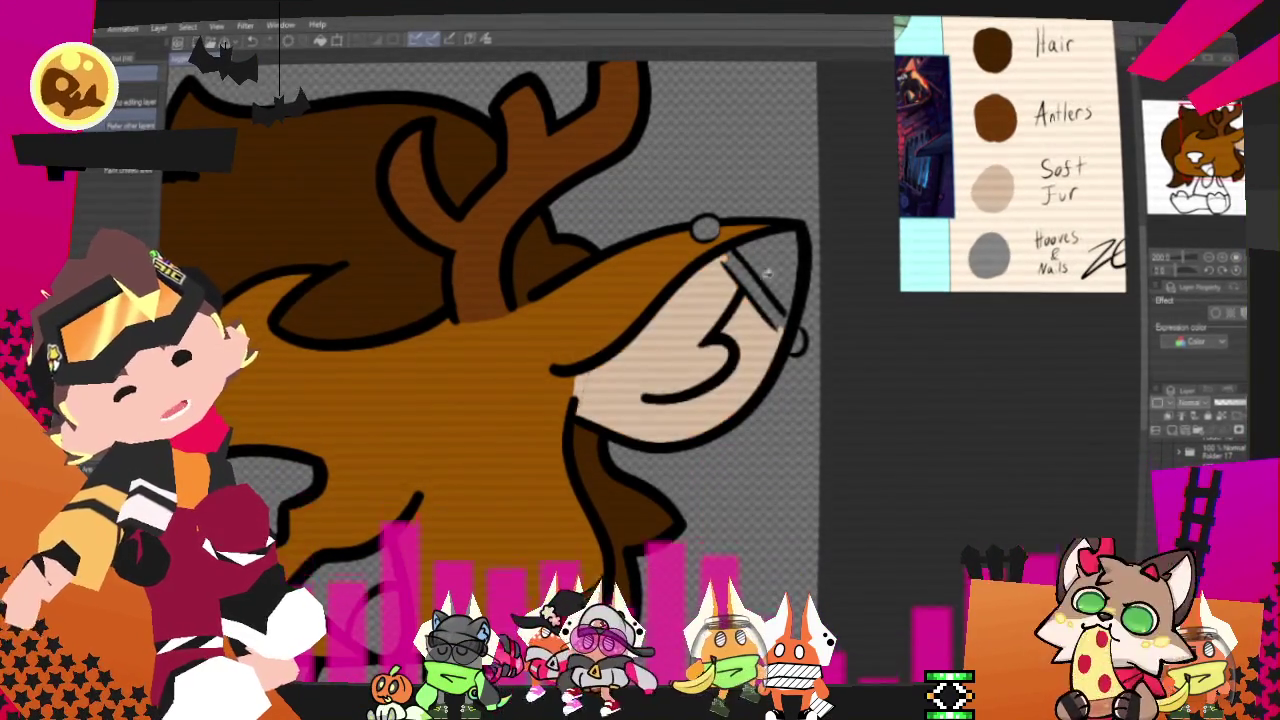
Return to the pen and bring up the full colour palette sheet.
key("p")
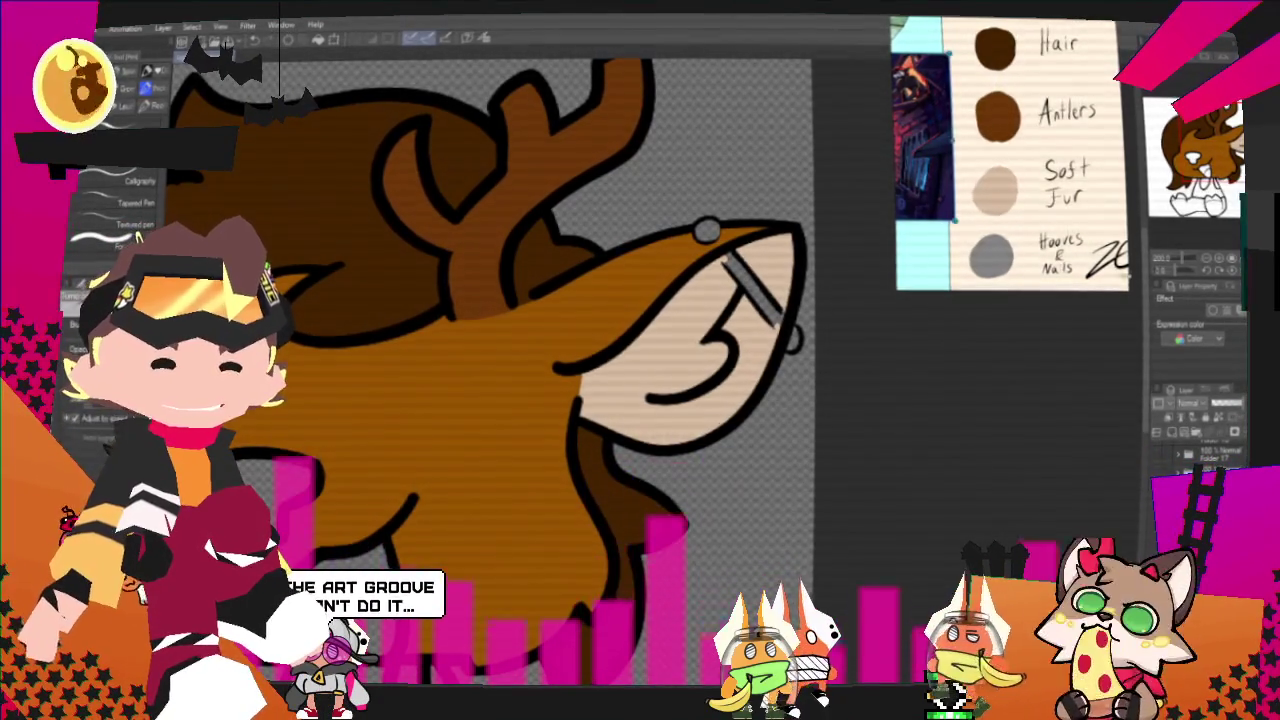
left_click(955, 157)
scroll(955, 157, "up", 3)
scroll(955, 157, "up", 2)
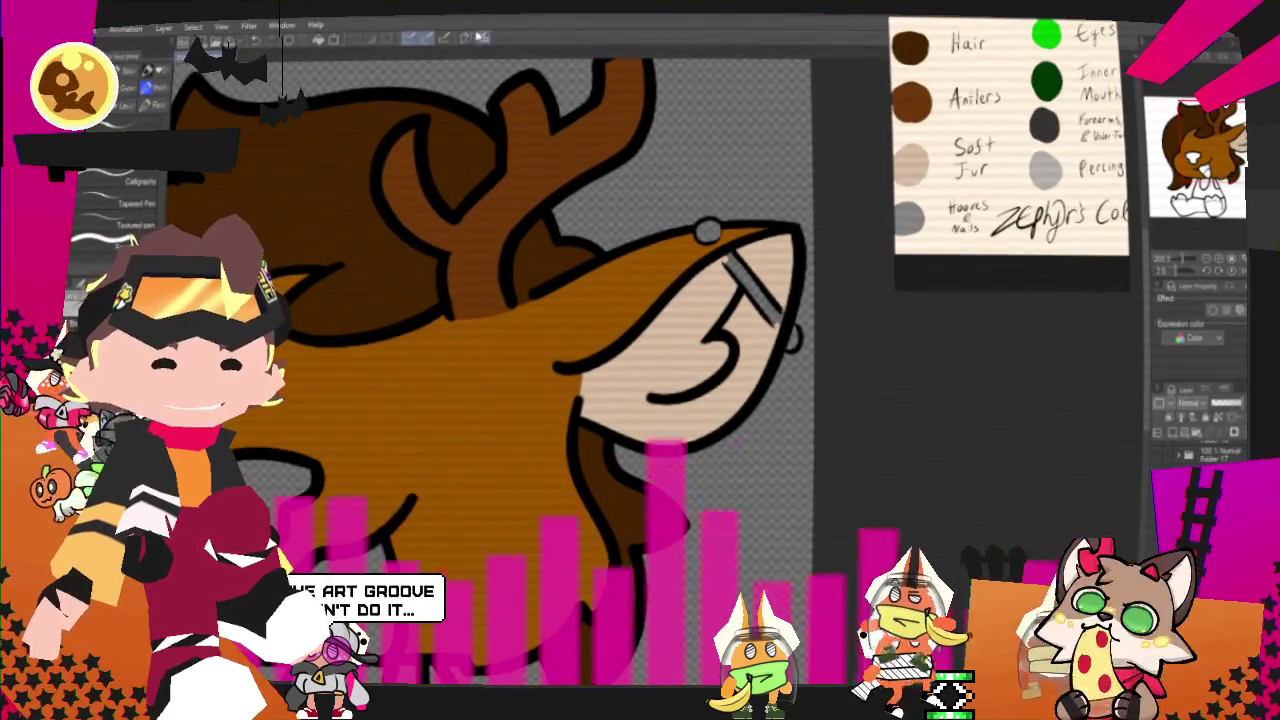
scroll(693, 272, "up", 1)
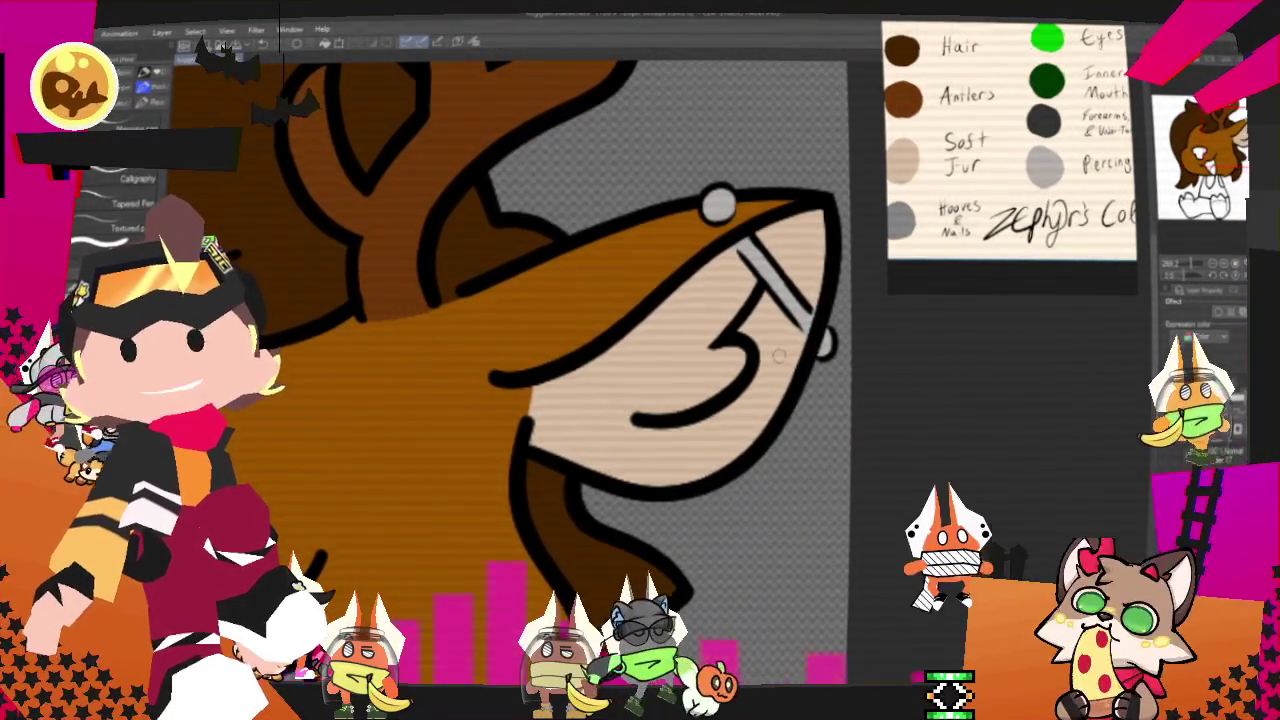
scroll(778, 357, "down", 4)
scroll(775, 370, "down", 3)
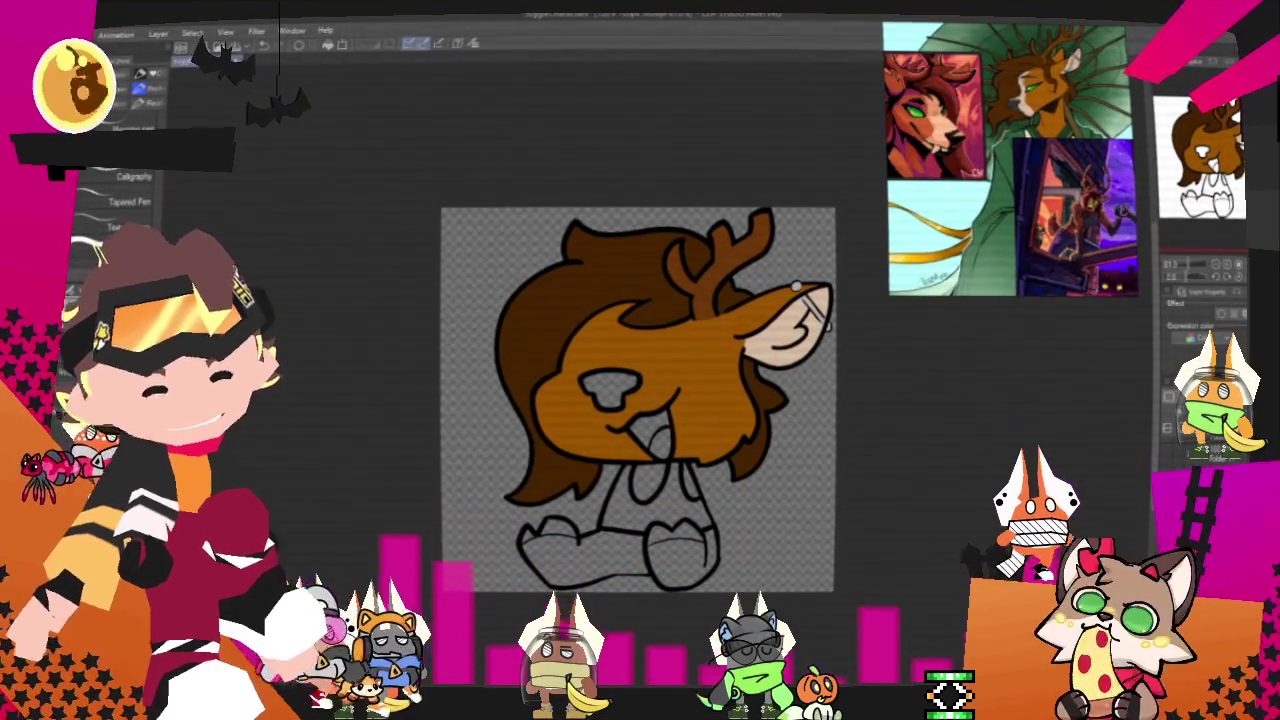
Zoom and pan the reference colour sheet to read its Inner Mouth, Forearms/Nose/Under-Tail and Piercing entries.
scroll(660, 536, "up", 2)
scroll(695, 440, "up", 1)
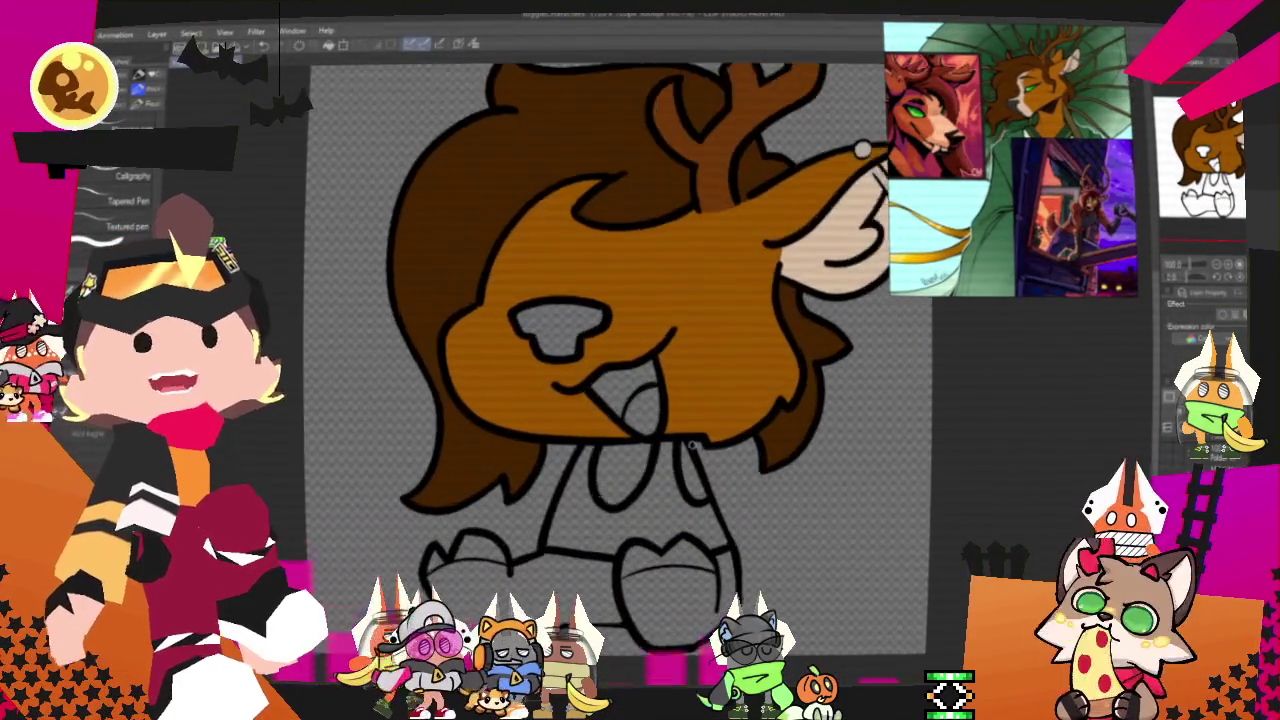
scroll(685, 475, "up", 1)
scroll(665, 530, "up", 1)
scroll(658, 554, "up", 1)
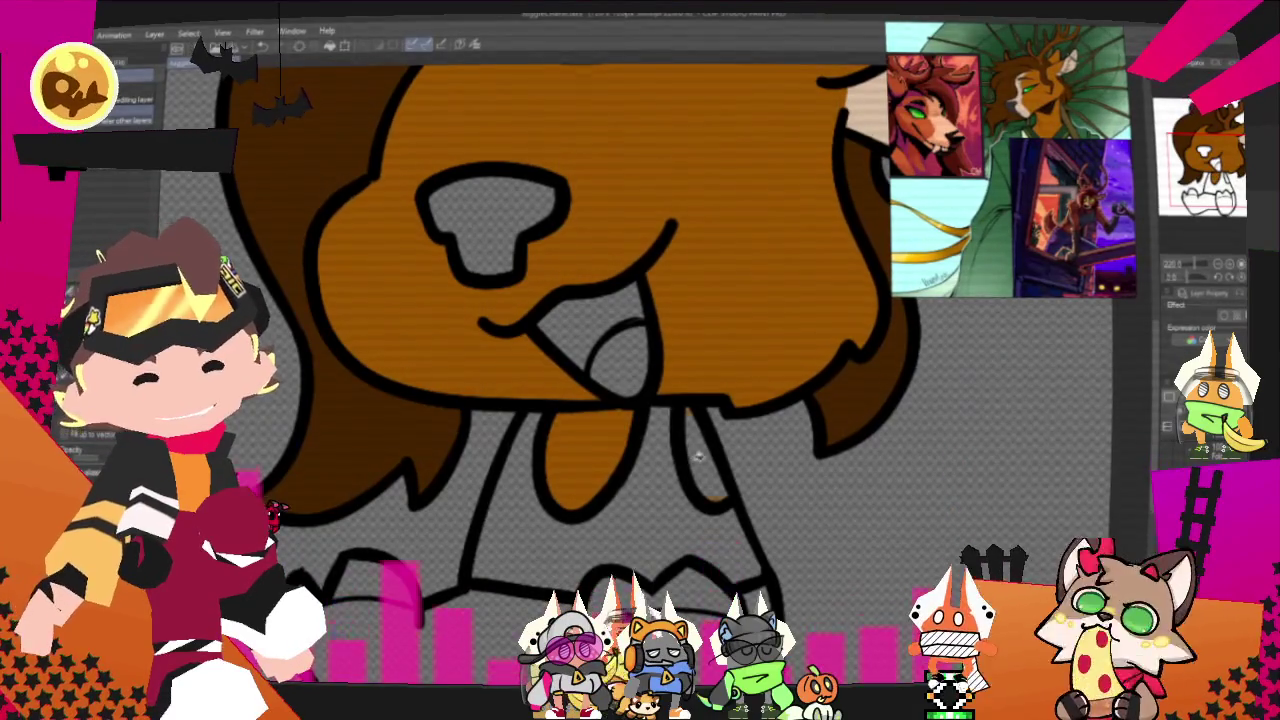
scroll(1050, 160, "up", 3)
scroll(1050, 160, "up", 2)
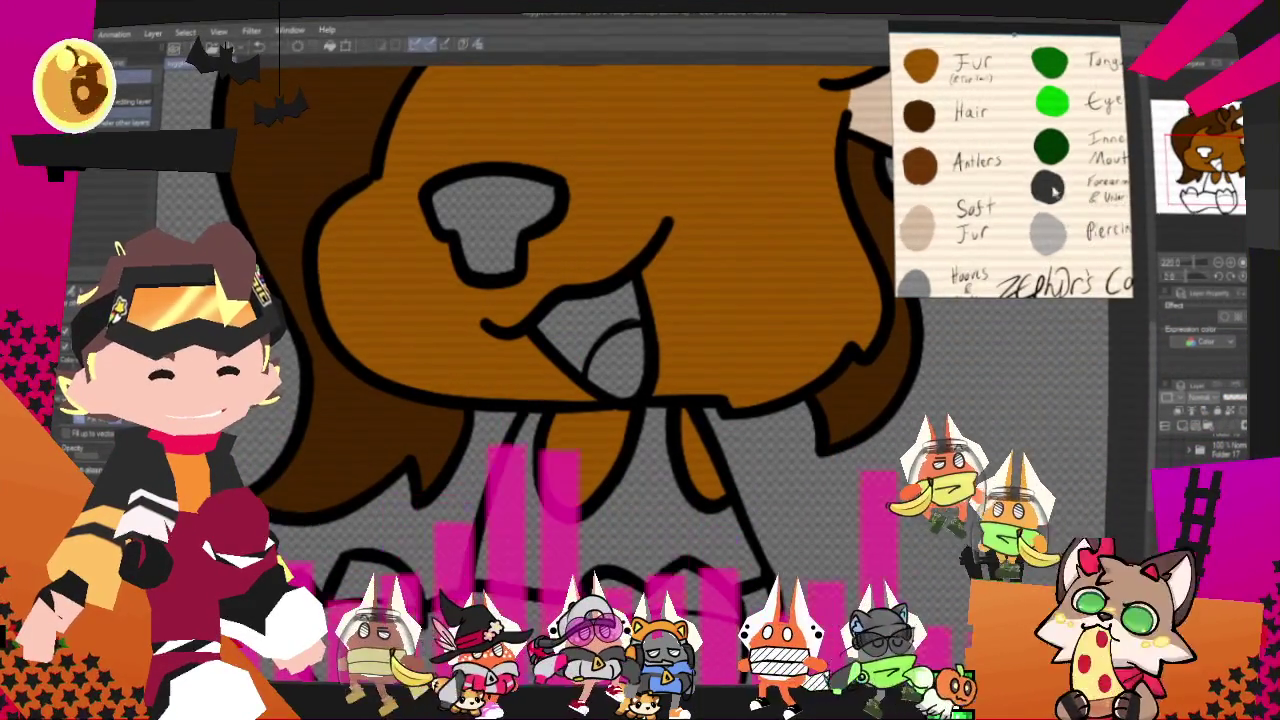
scroll(1052, 190, "down", 3)
scroll(1052, 190, "up", 2)
scroll(1052, 190, "up", 2)
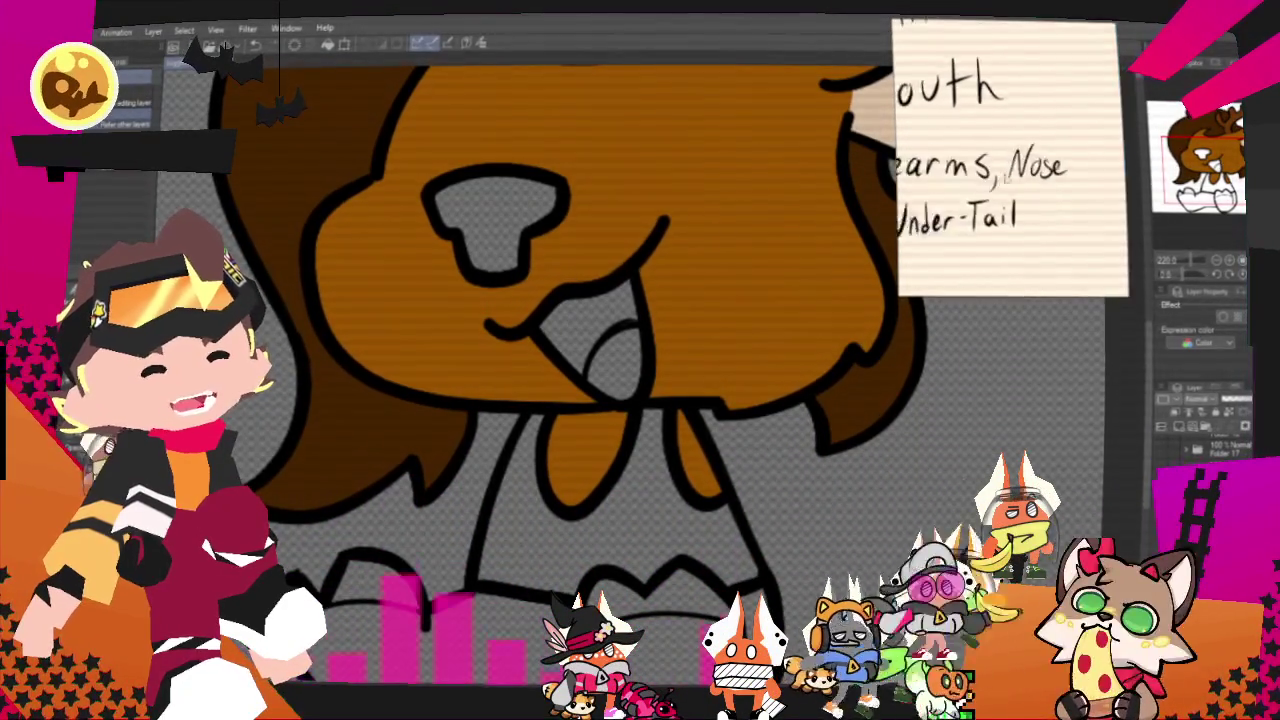
scroll(1057, 98, "up", 1)
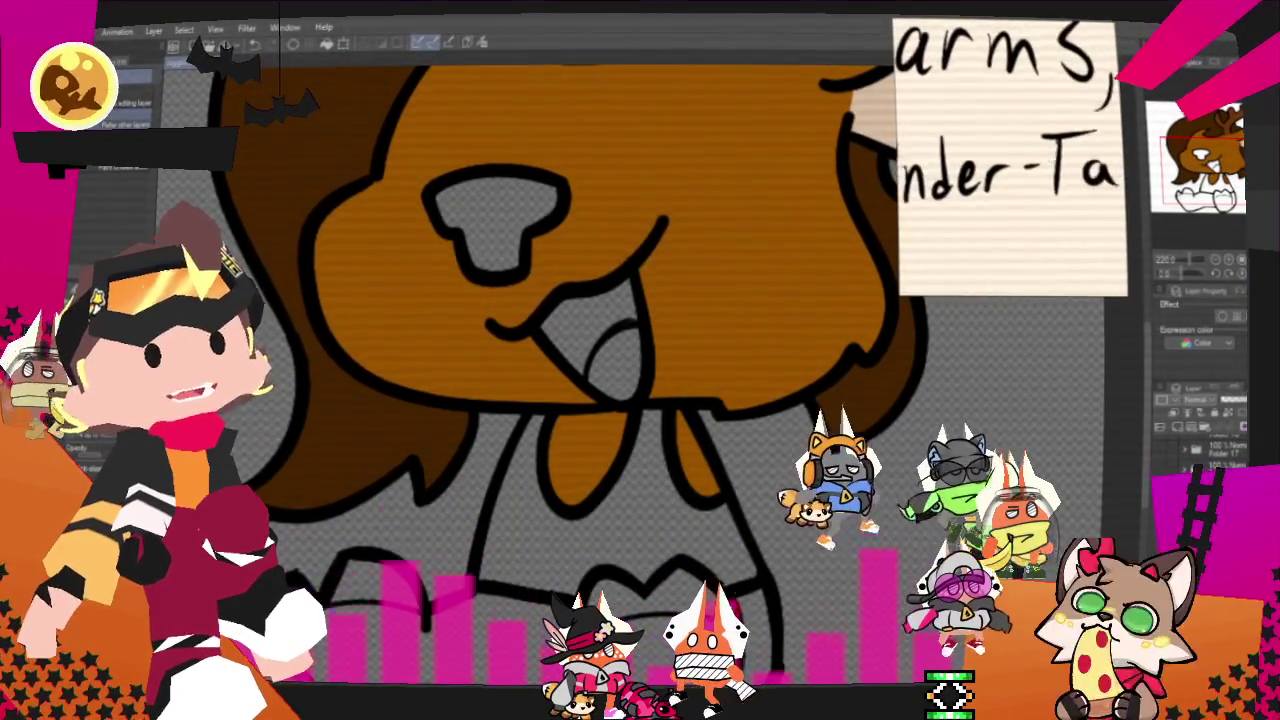
left_click_drag(1048, 158, 1085, 170)
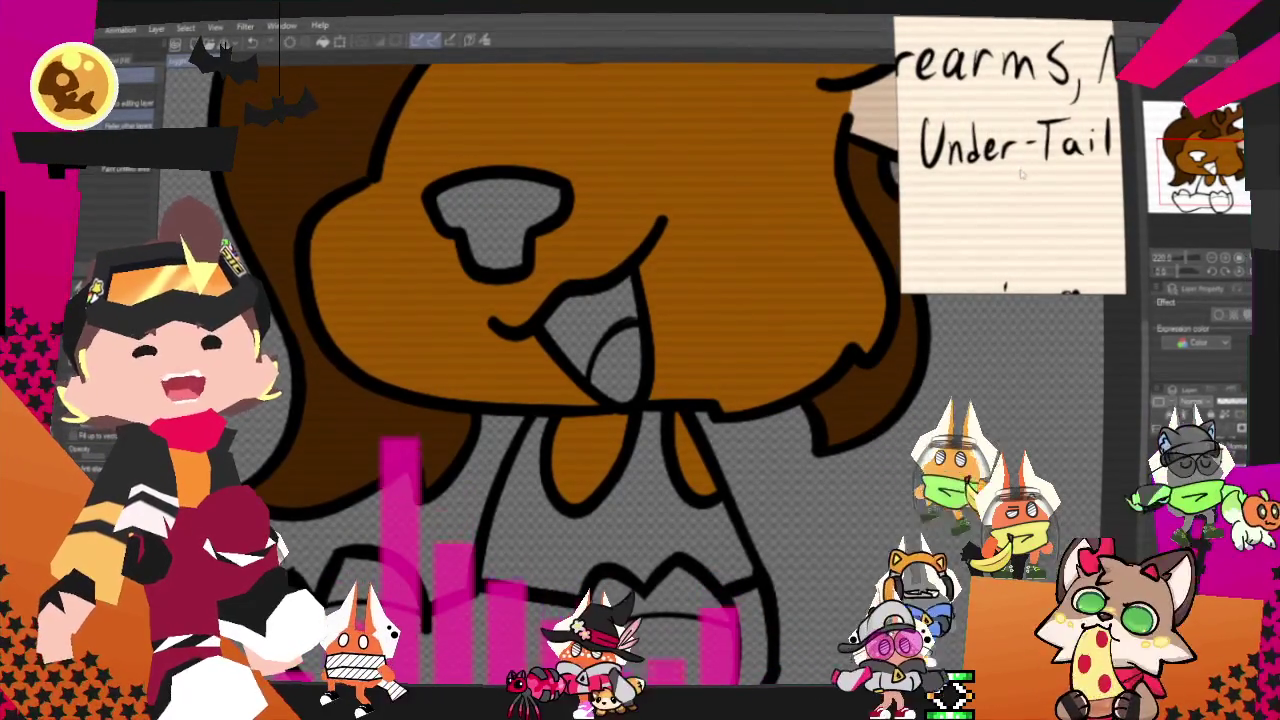
scroll(1020, 174, "down", 2)
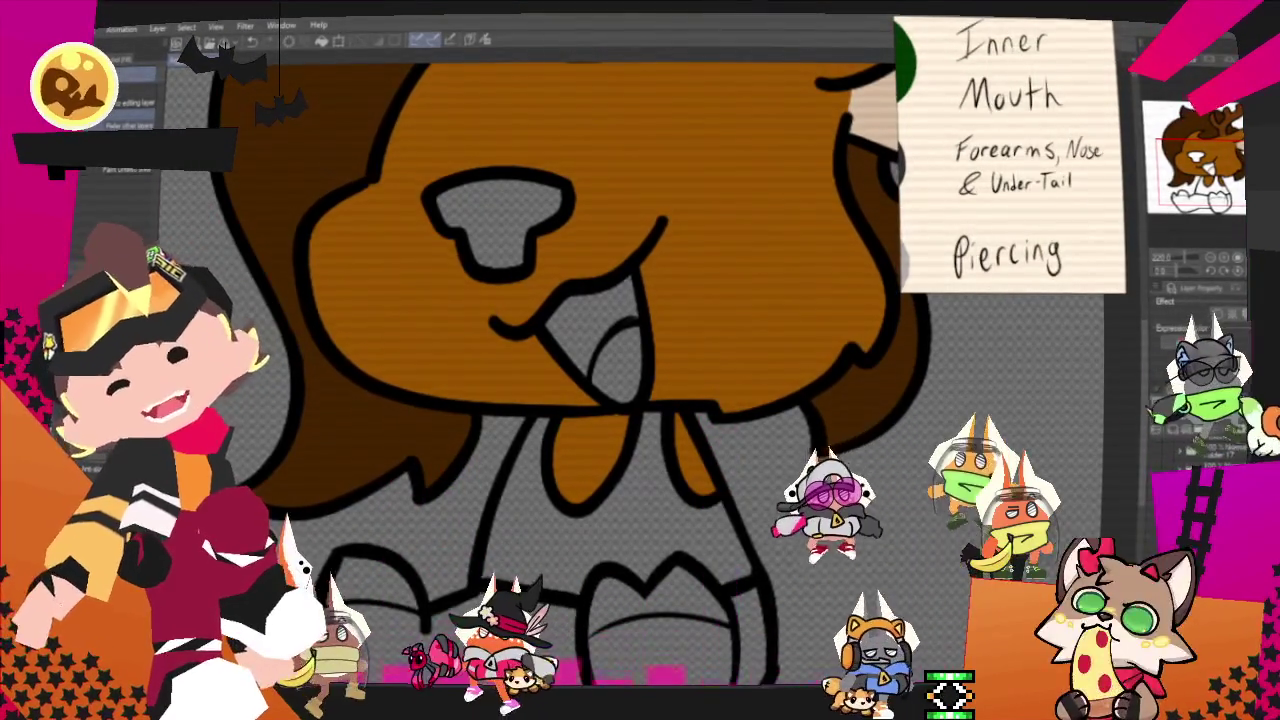
Fill the nose dark grey, then eyedrop the Inner Mouth swatch and fill the inner mouth dark green.
left_click(470, 220)
scroll(1010, 155, "down", 1)
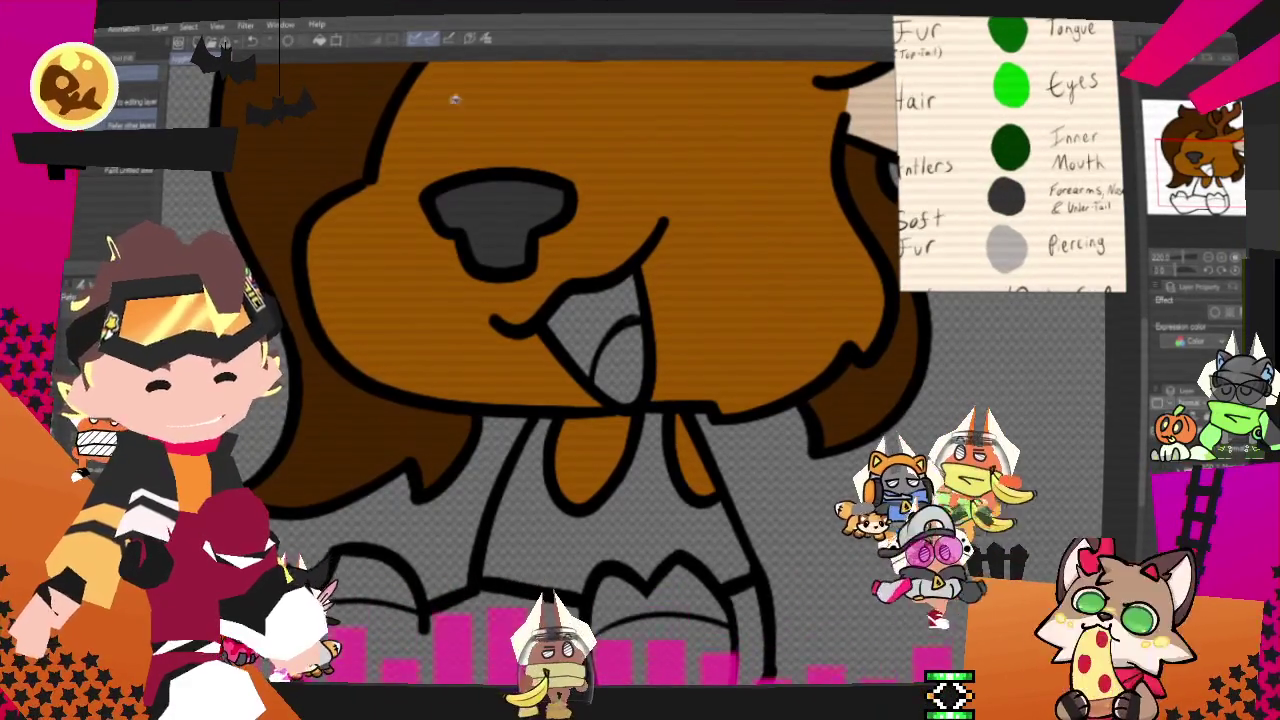
left_click(512, 44)
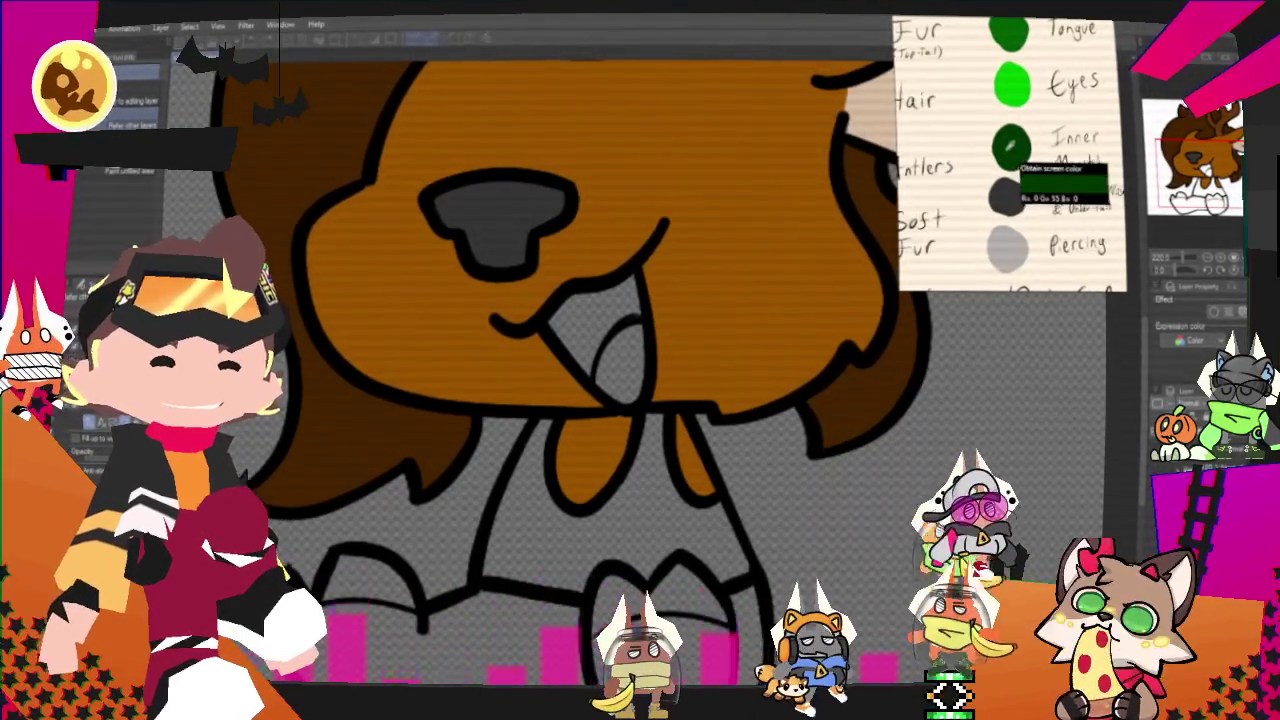
left_click(594, 328)
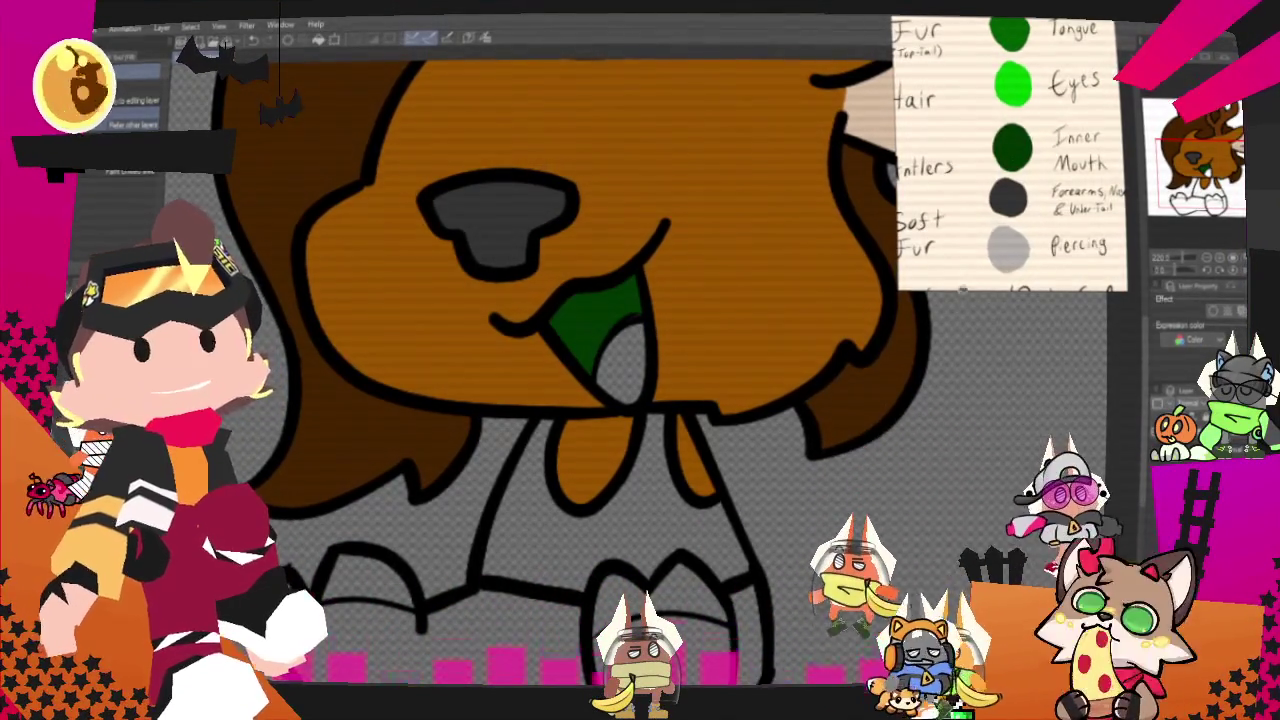
scroll(1020, 193, "up", 1)
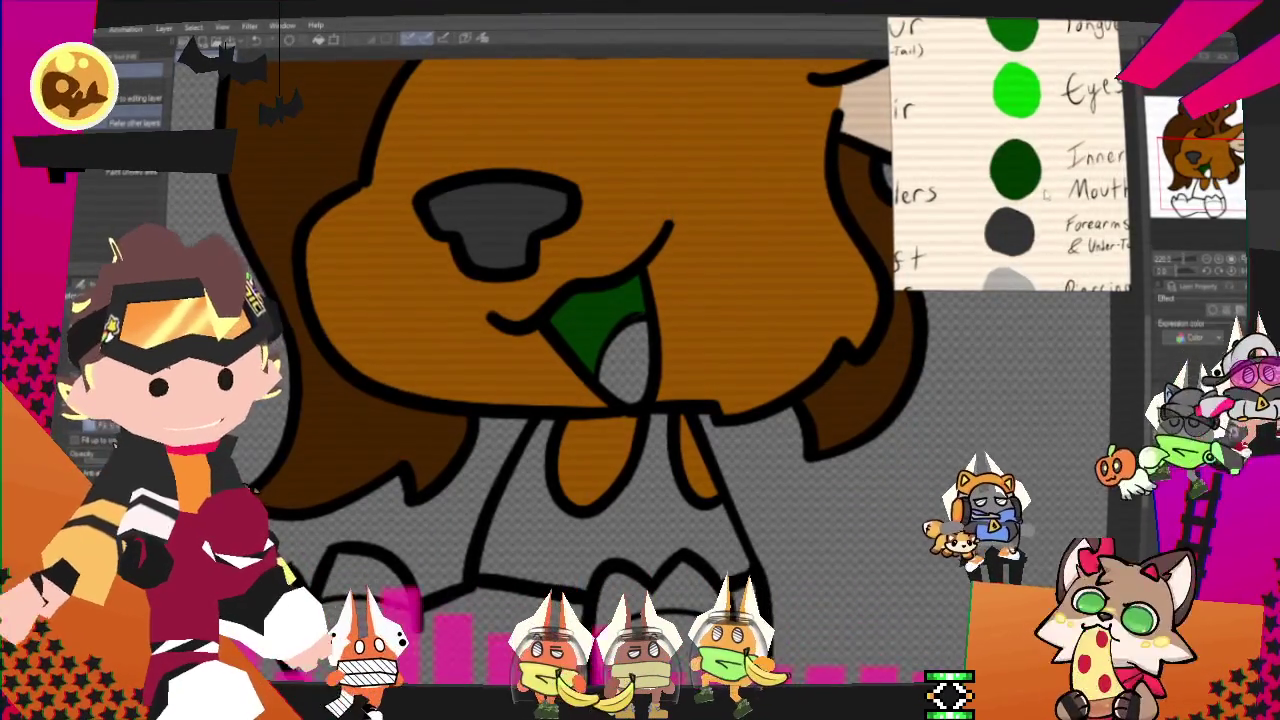
scroll(1048, 120, "down", 2)
scroll(1048, 120, "up", 2)
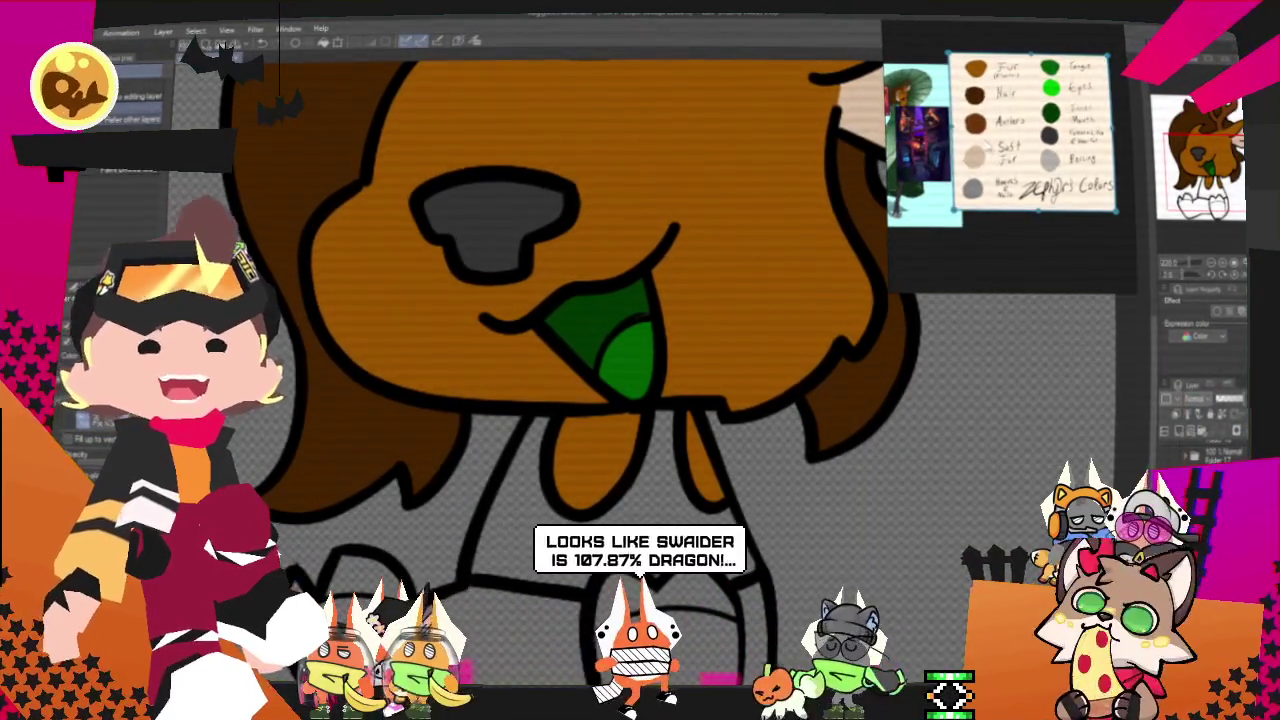
scroll(1046, 153, "up", 2)
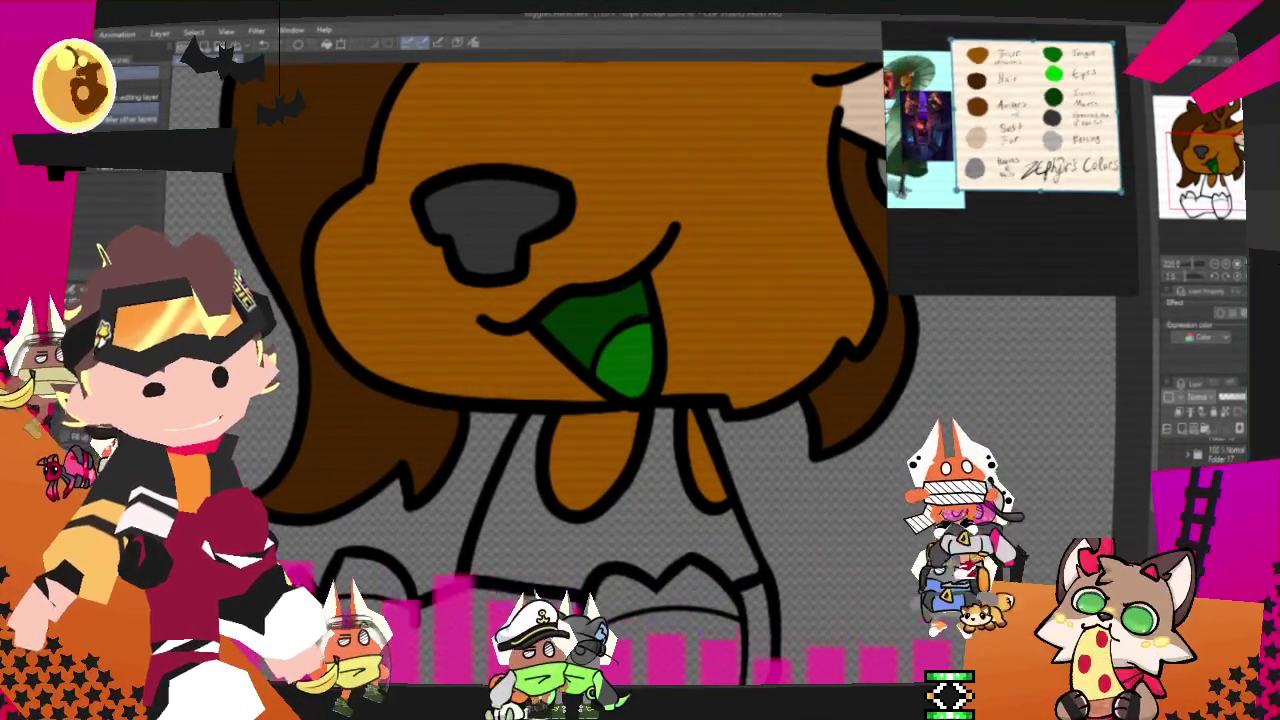
scroll(1010, 130, "up", 2)
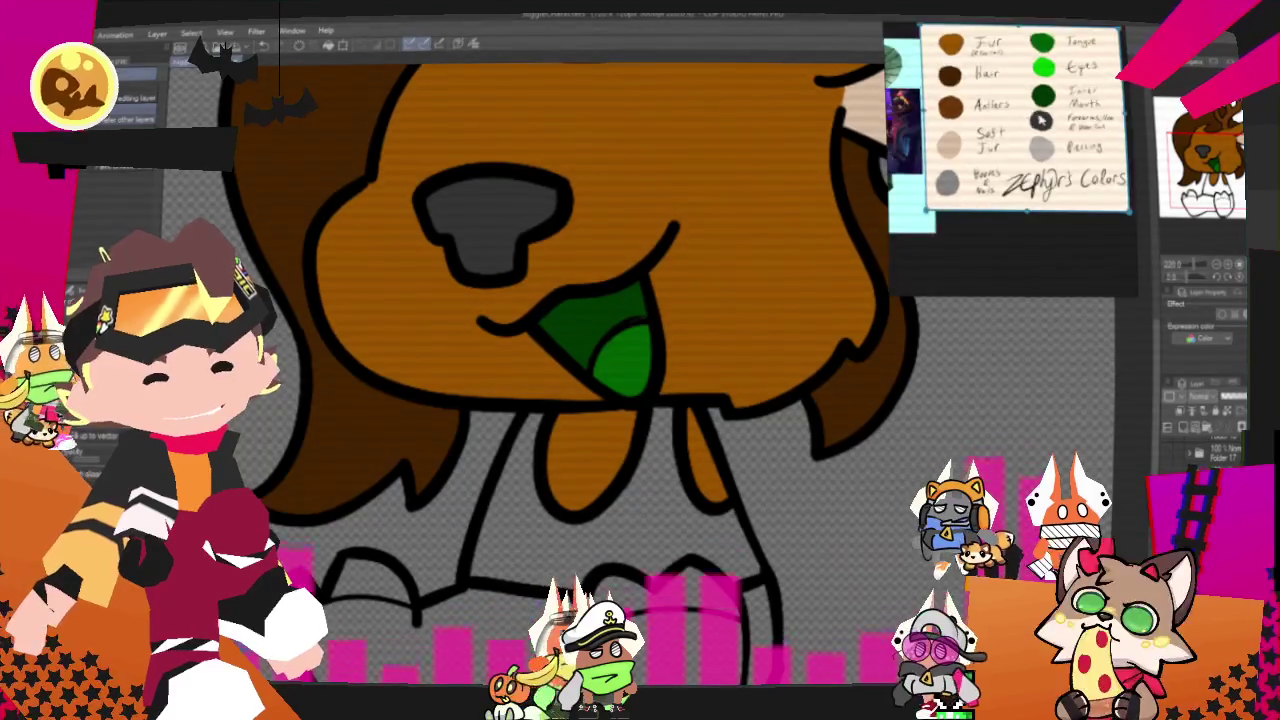
scroll(1039, 120, "up", 2)
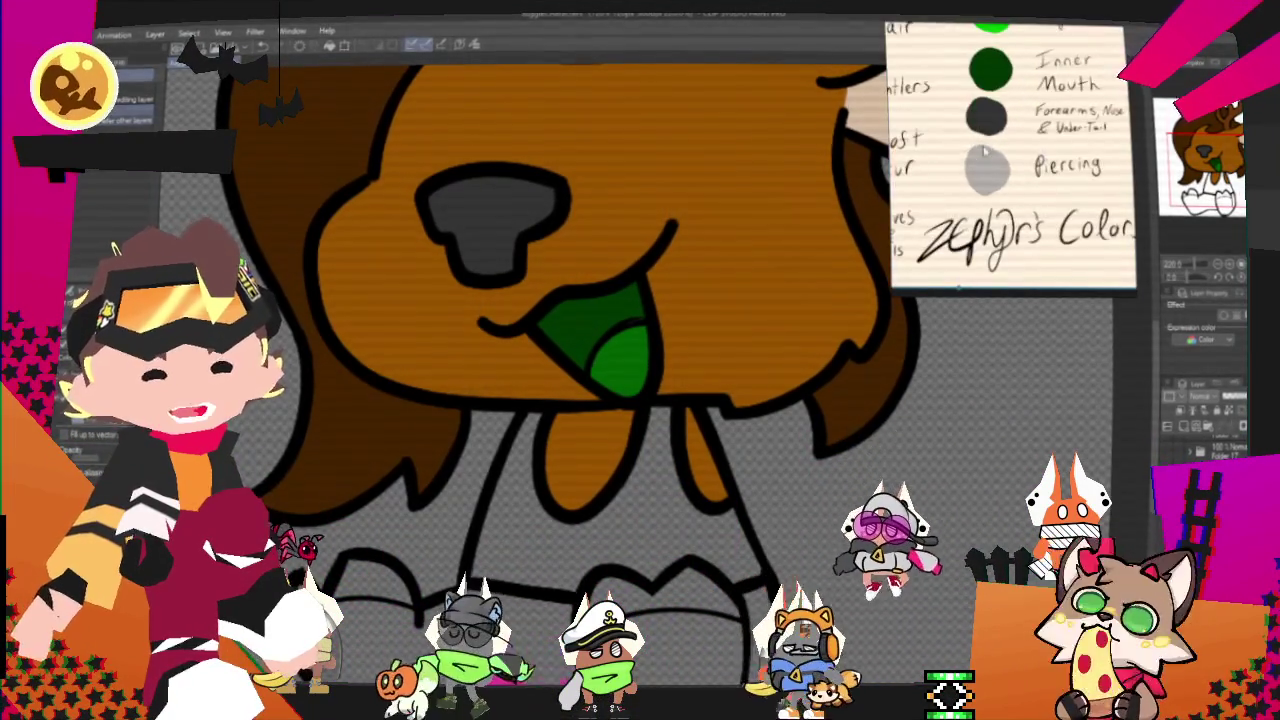
Centre the deer's feet on the canvas, ready for colouring.
left_click(476, 46)
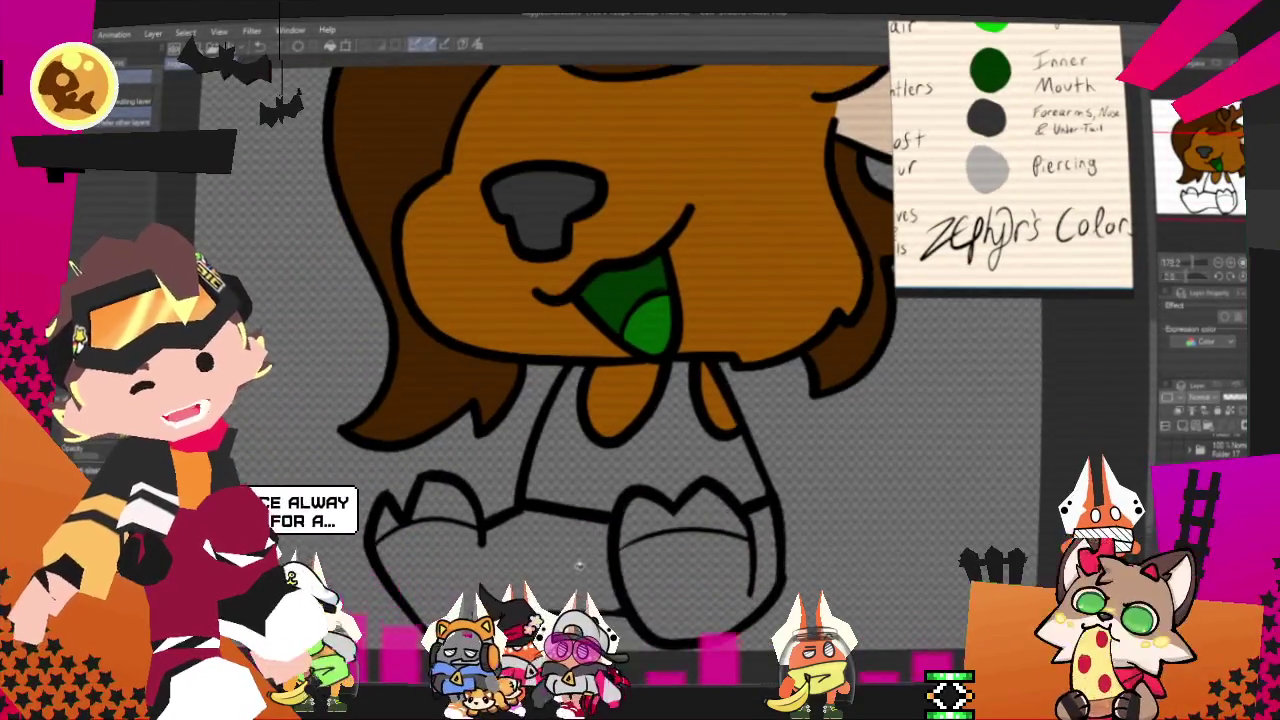
scroll(516, 408, "down", 2)
scroll(516, 408, "up", 1)
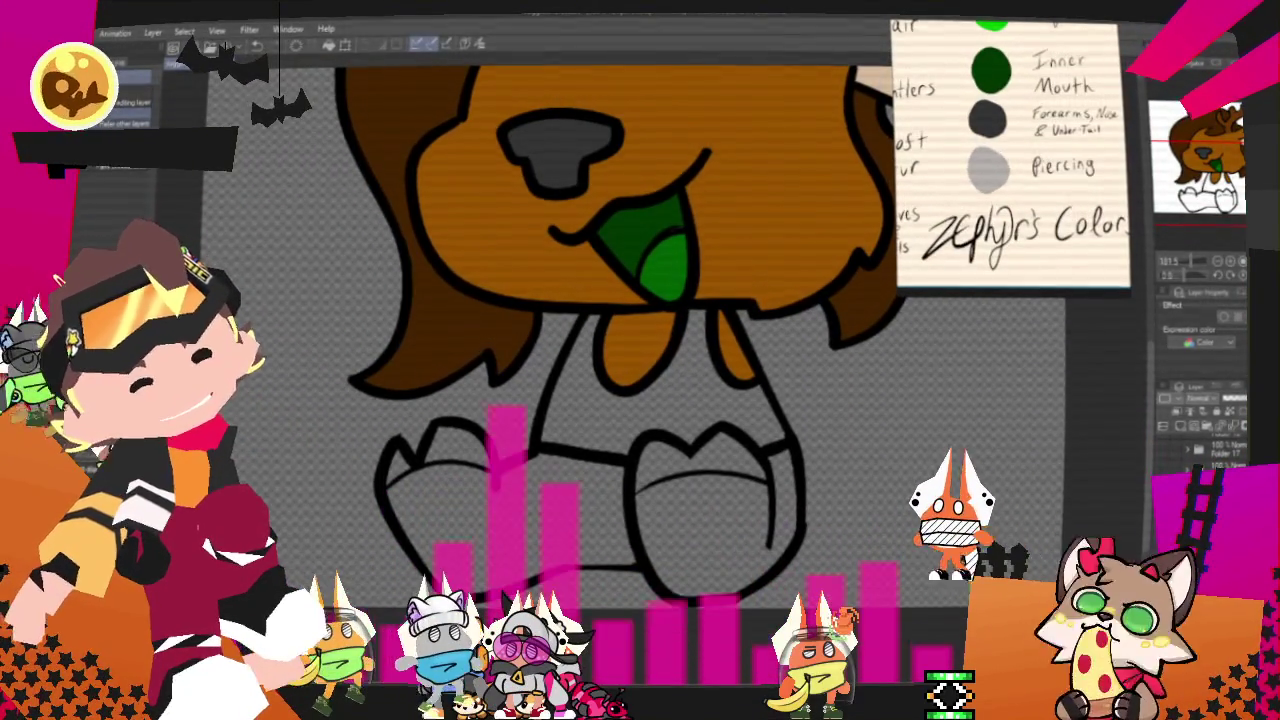
key("p")
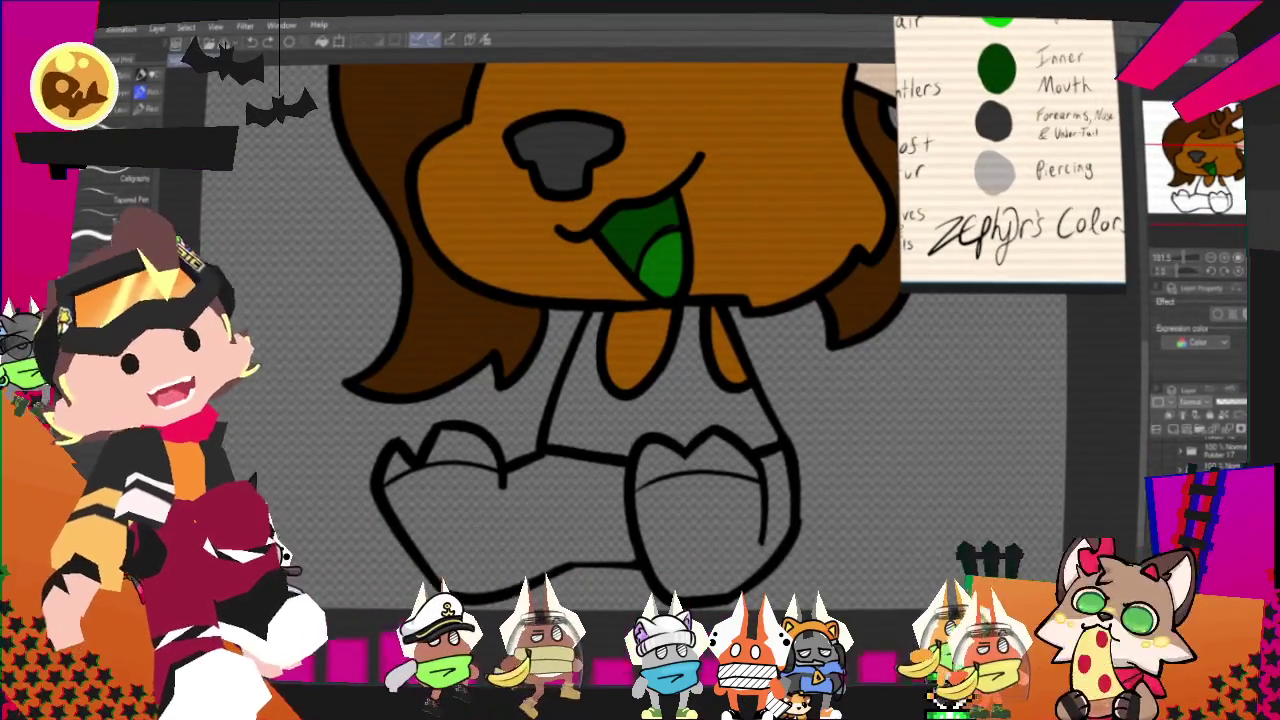
left_click_drag(644, 455, 599, 475)
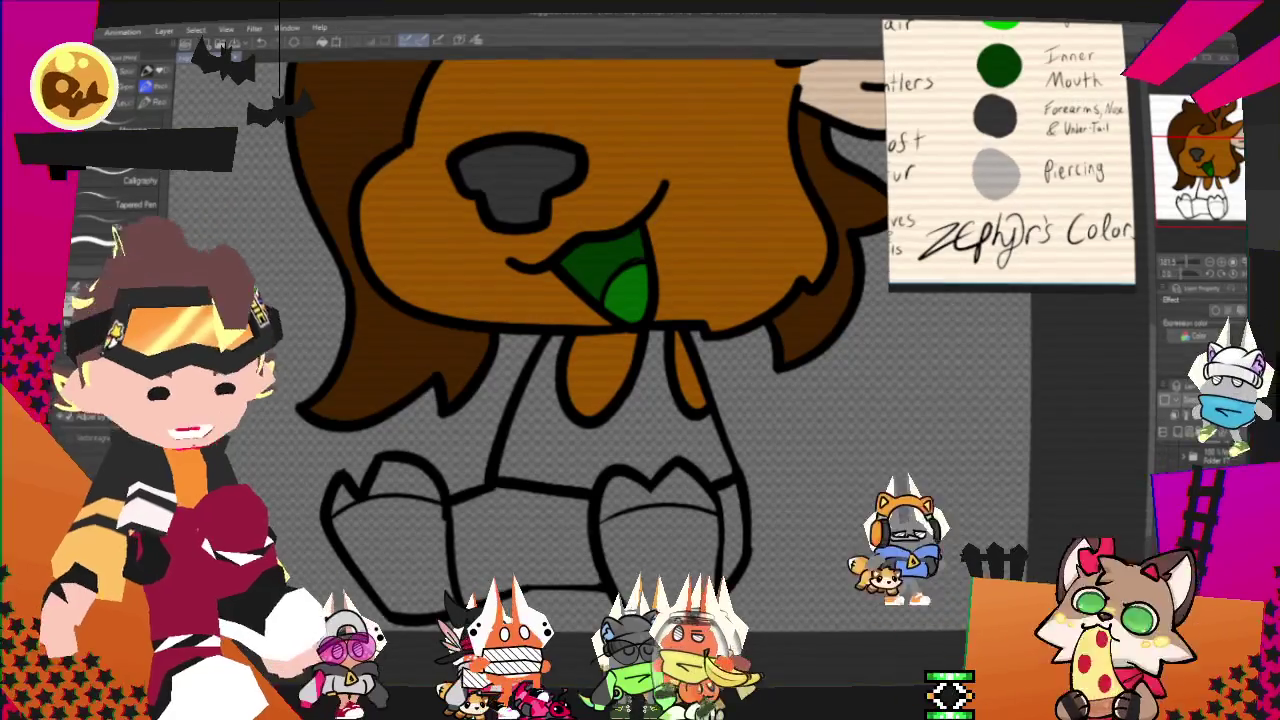
scroll(560, 340, "right", 1)
scroll(560, 340, "right", 1)
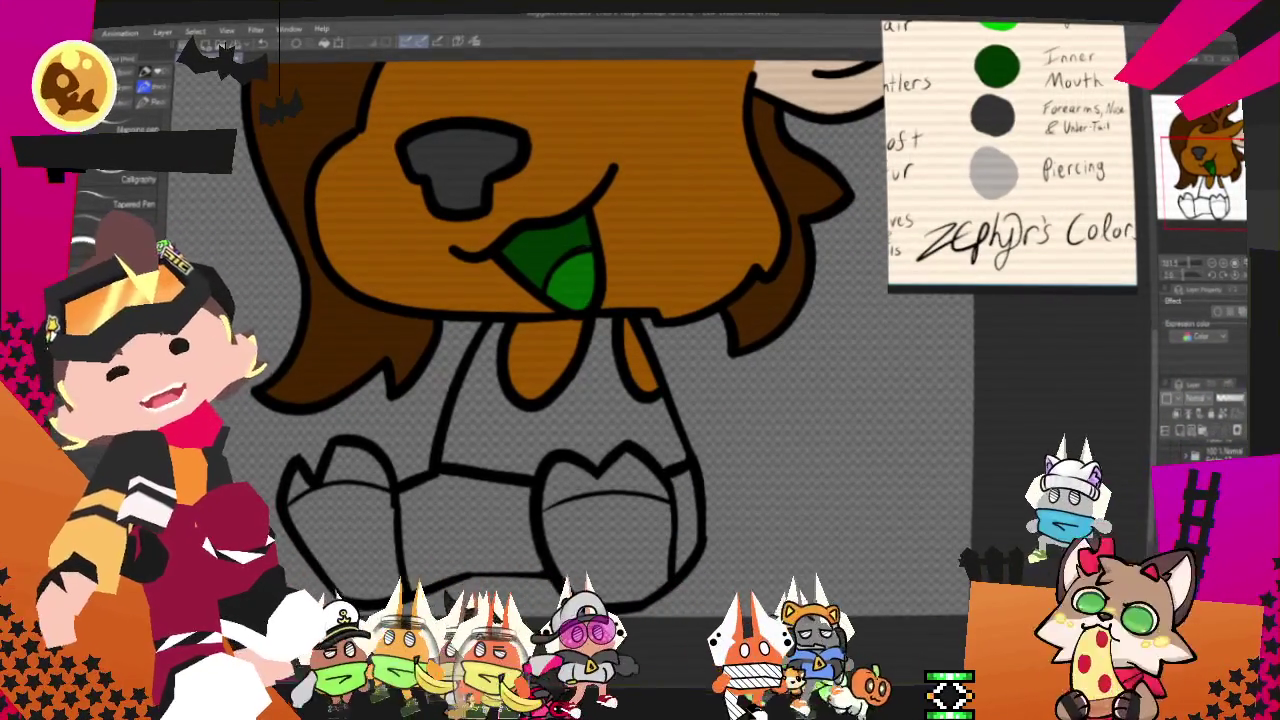
Fill both hooves dark grey with the hoof colour sampled from the sheet, undoing a stray black fill.
key("g")
left_click(355, 553)
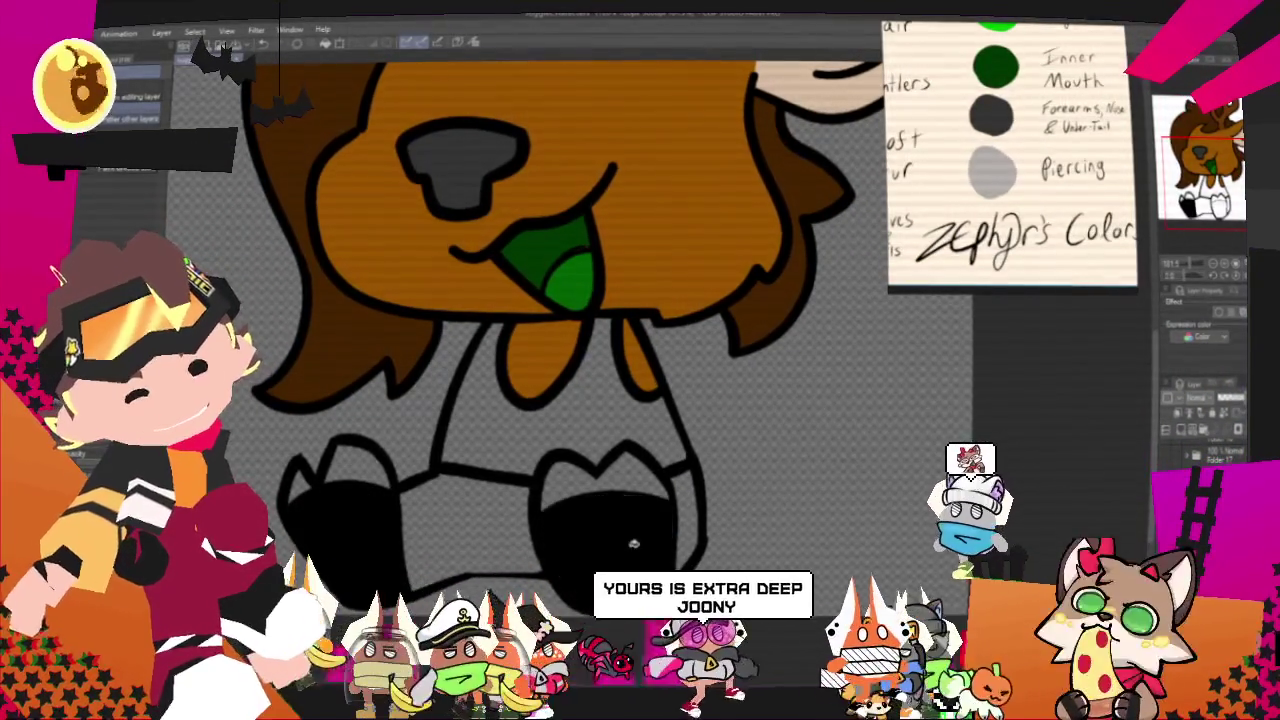
key("ctrl+z")
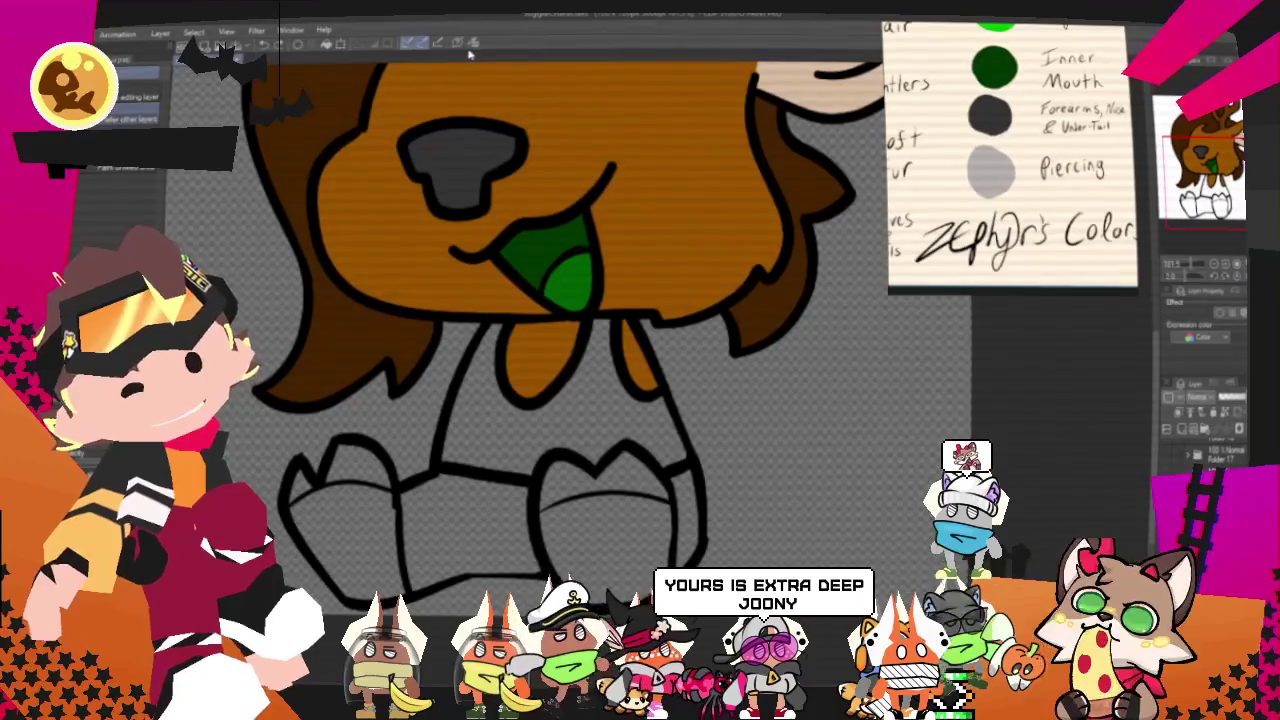
left_click(470, 42)
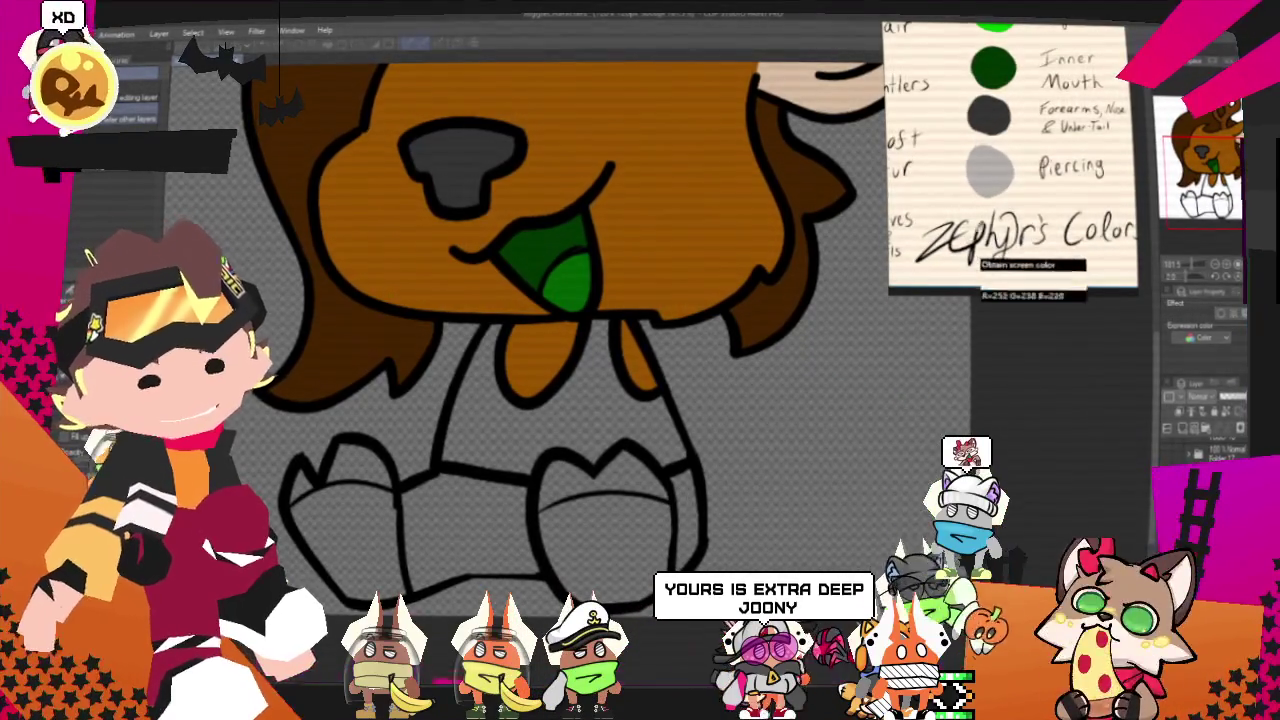
left_click(340, 540)
left_click(605, 535)
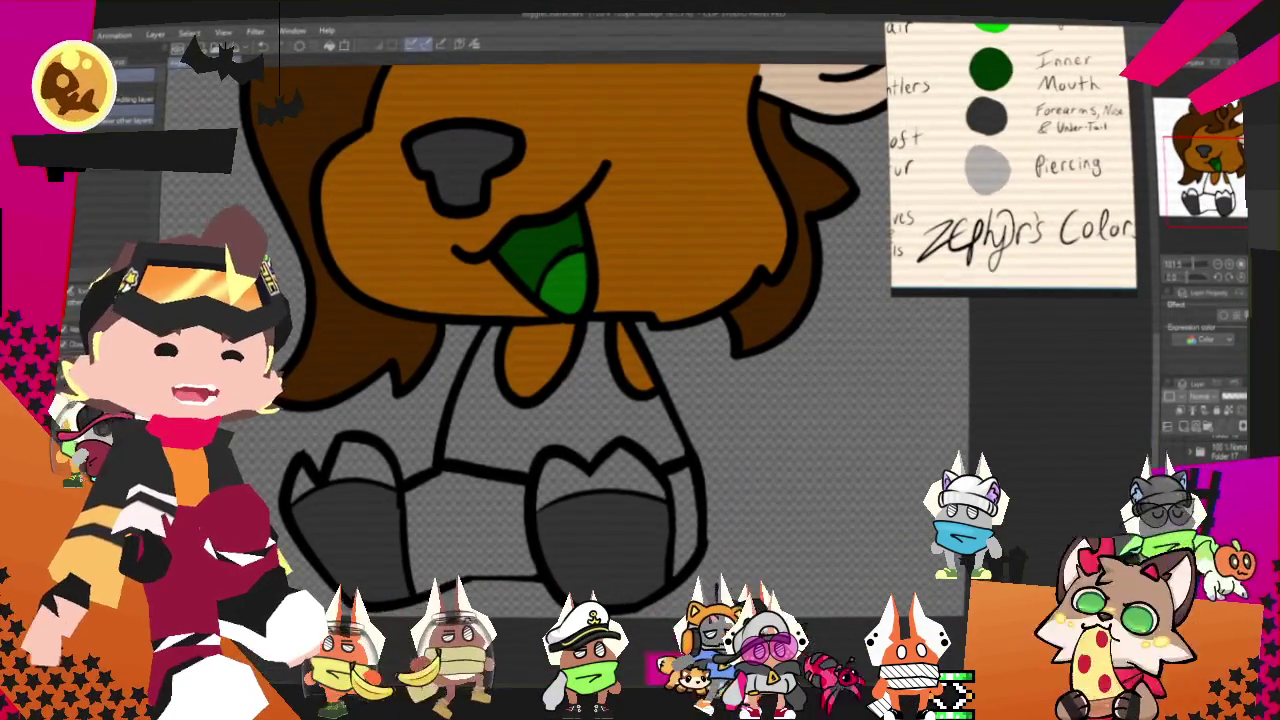
Sample the grey hooves colour from the colour sheet.
scroll(1010, 150, "down", 3)
scroll(955, 206, "up", 3)
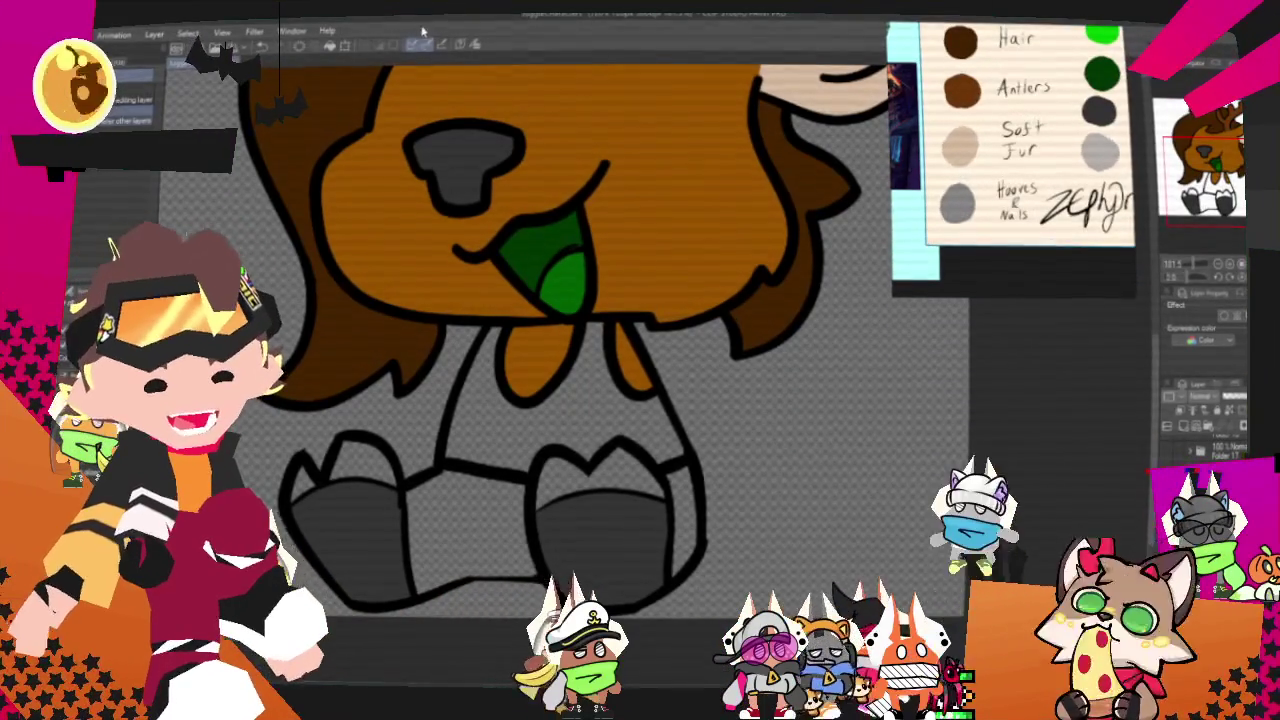
left_click(956, 204)
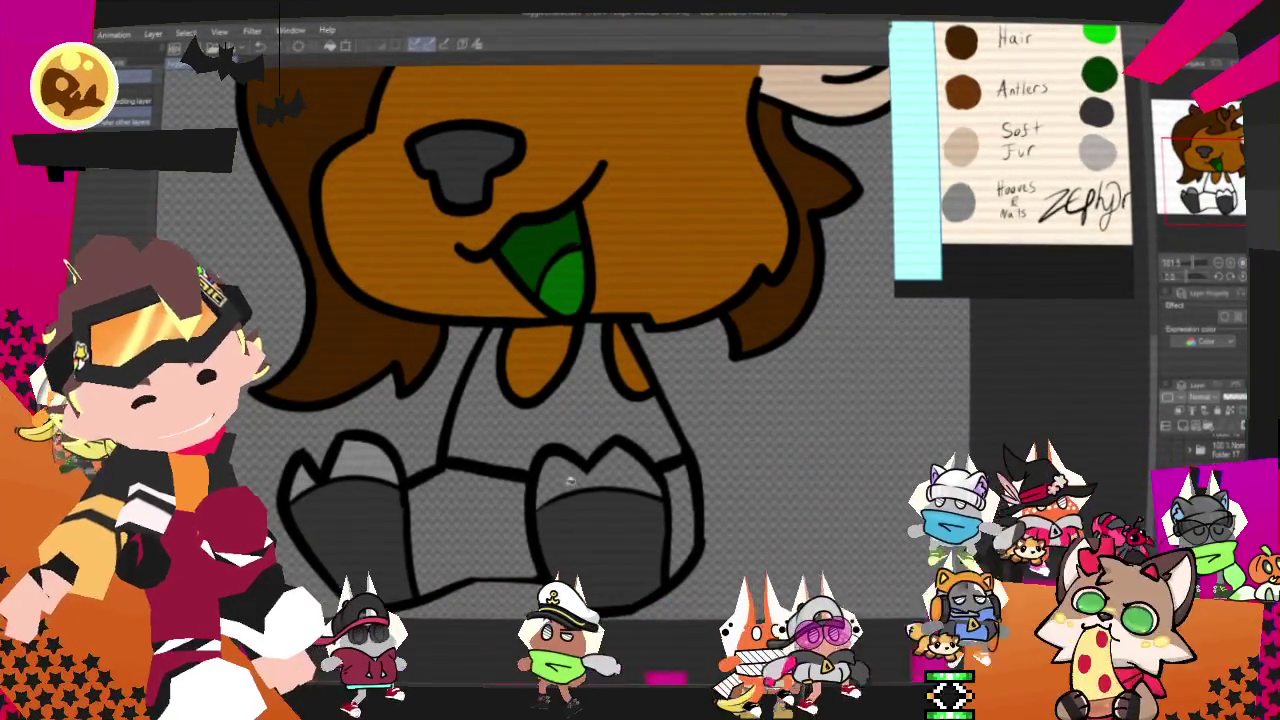
scroll(648, 268, "down", 2)
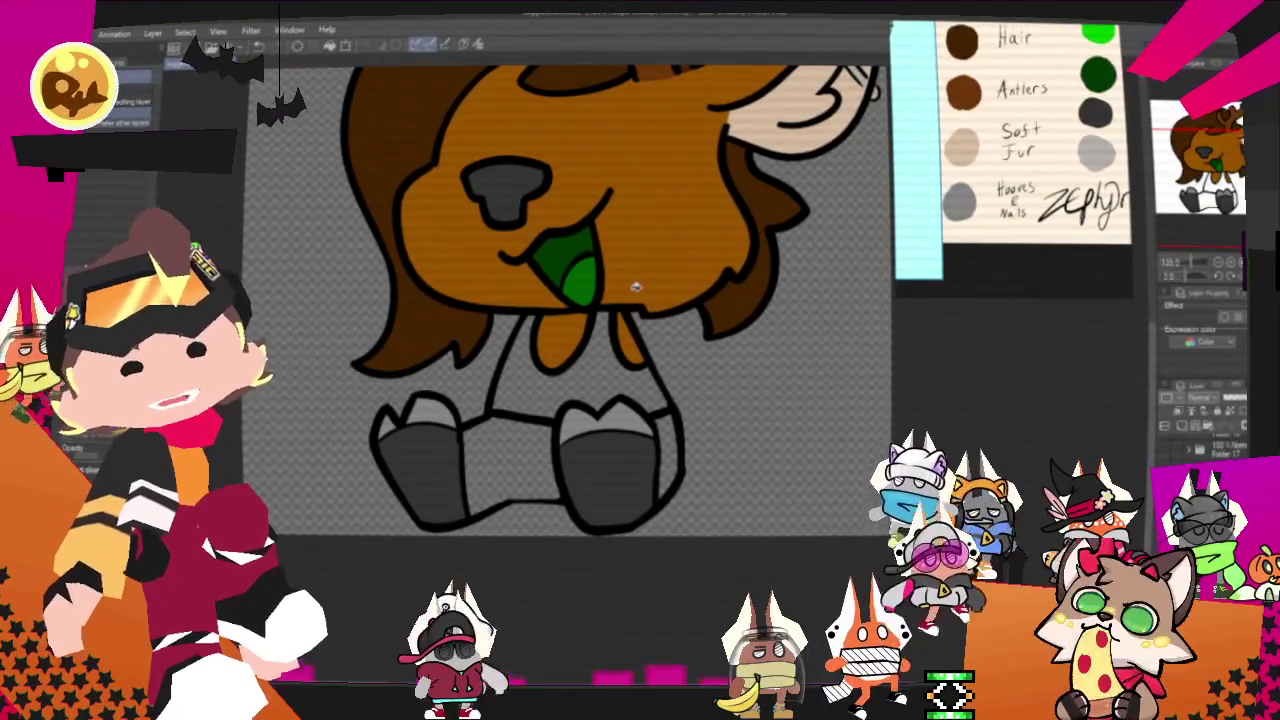
Bucket-fill the pants area between the deer's legs dark green.
scroll(1013, 240, "down", 2)
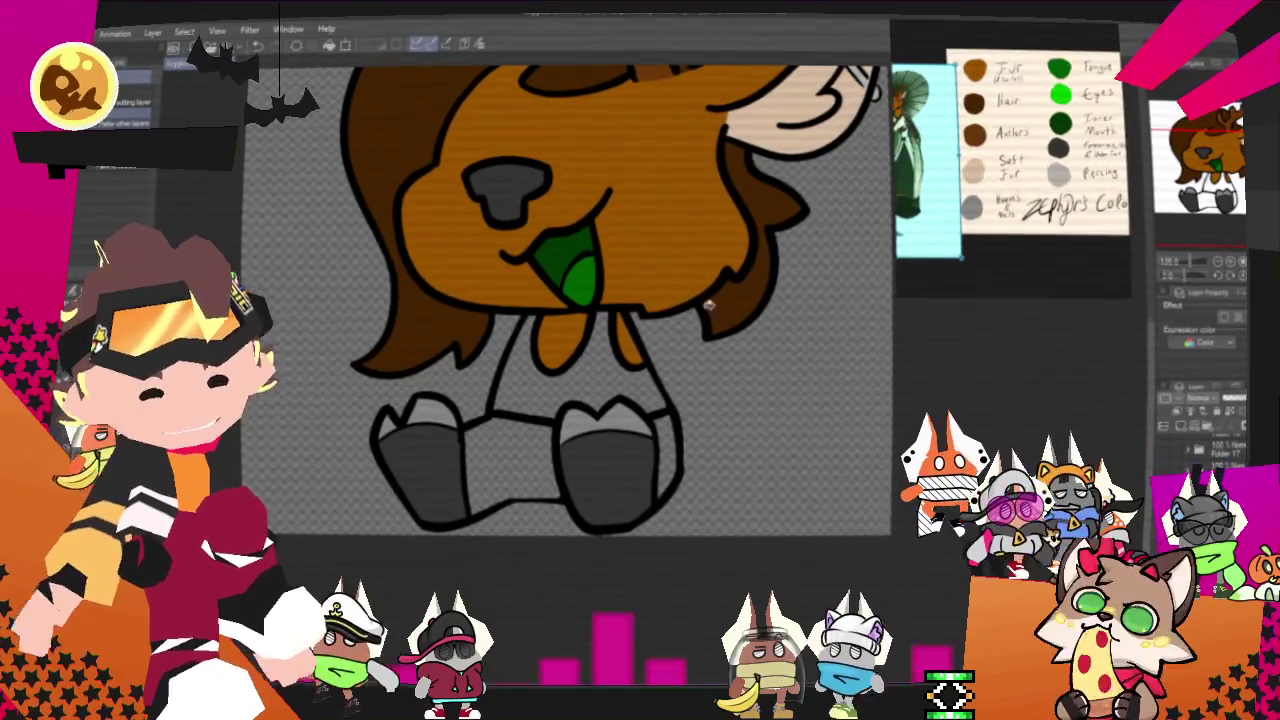
scroll(743, 289, "down", 1)
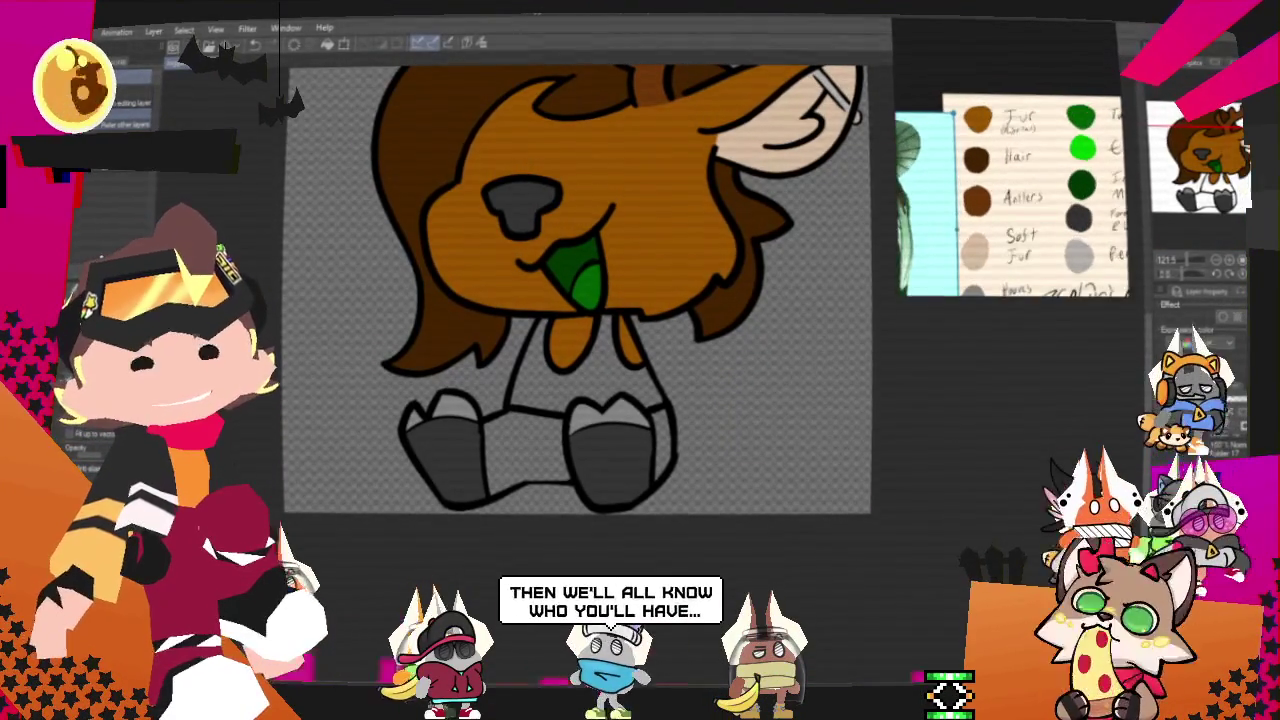
scroll(1008, 124, "up", 2)
scroll(563, 212, "up", 1)
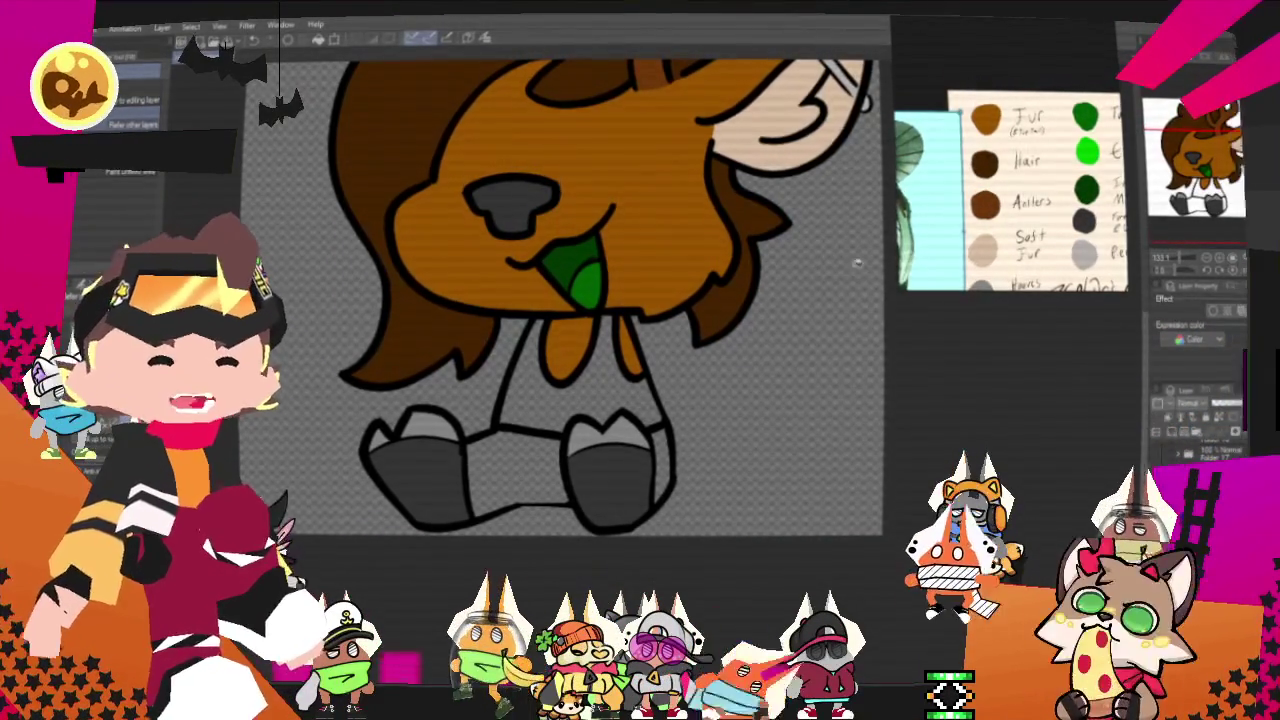
scroll(752, 350, "down", 1)
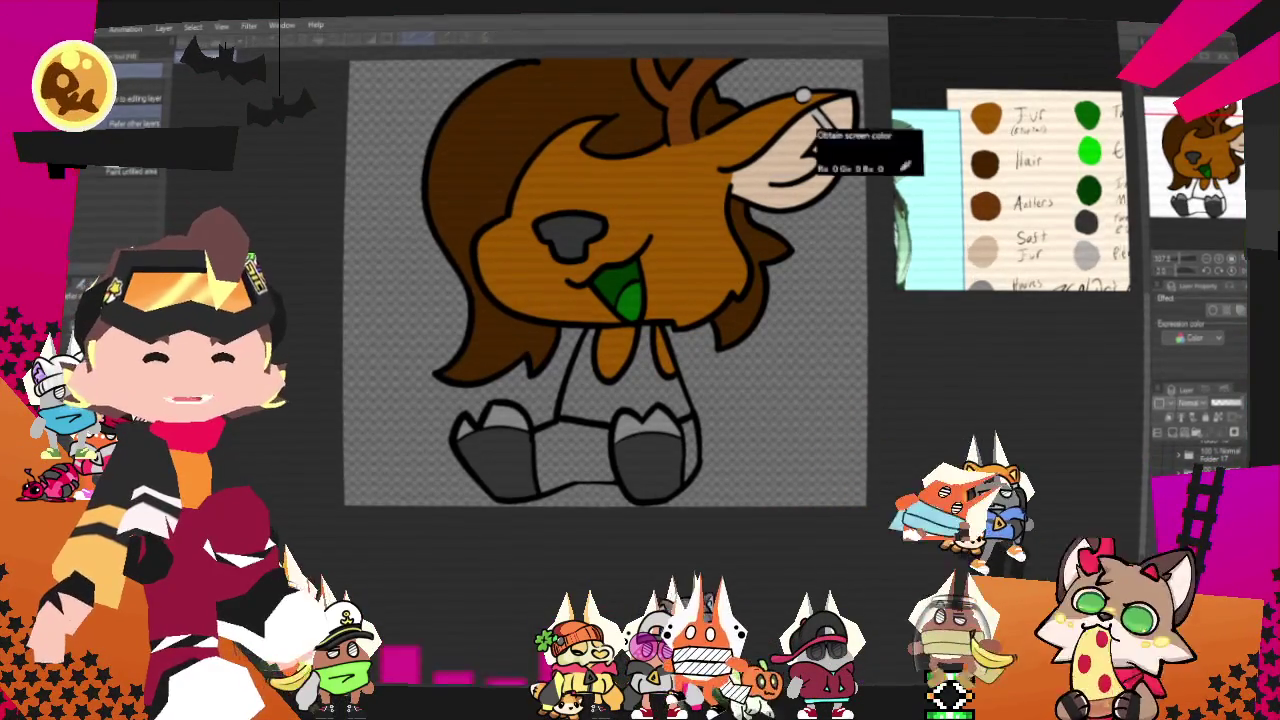
scroll(822, 362, "up", 1)
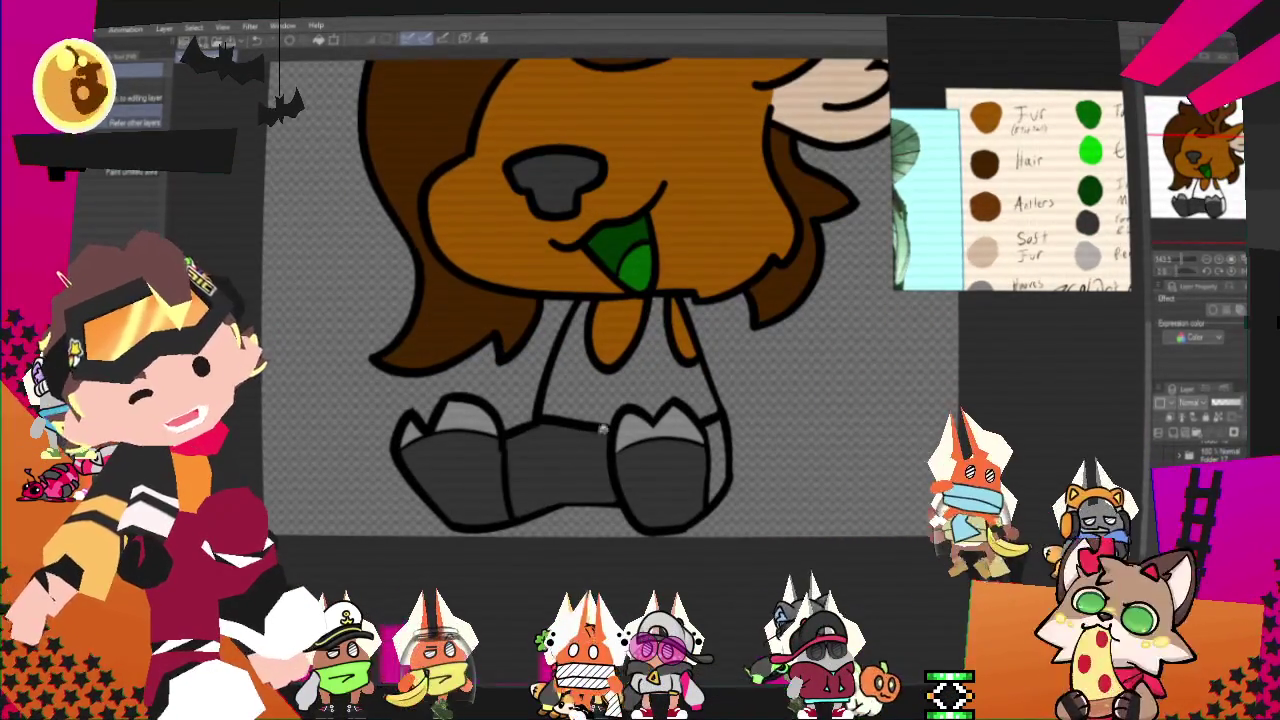
scroll(923, 212, "down", 4)
scroll(1000, 200, "up", 2)
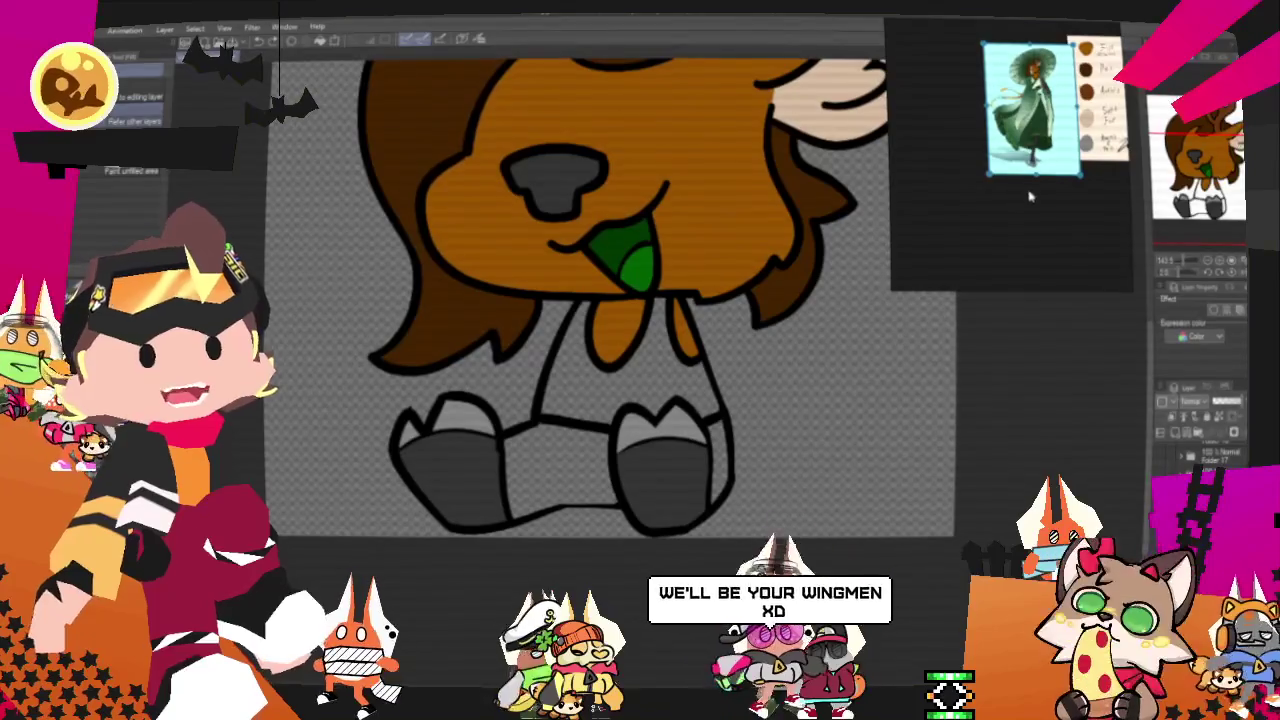
scroll(1065, 173, "up", 2)
scroll(1030, 150, "up", 2)
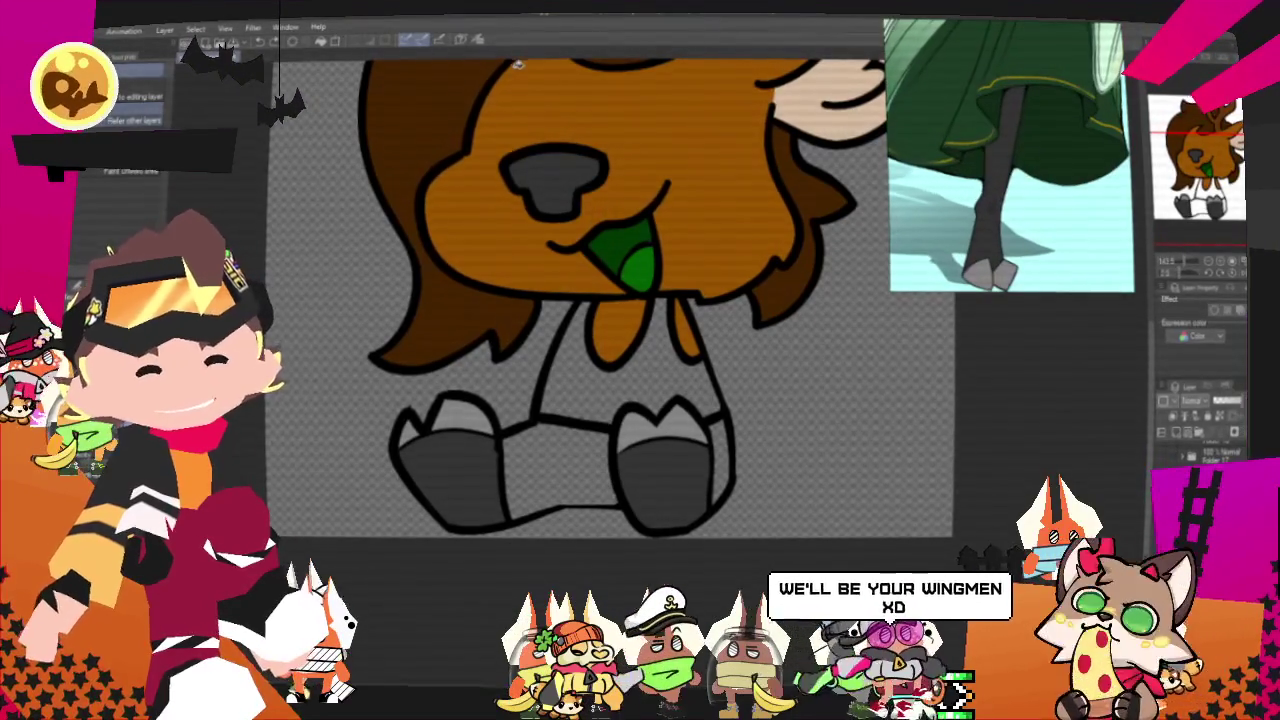
scroll(1010, 150, "up", 1)
scroll(1010, 150, "down", 4)
scroll(1010, 155, "up", 3)
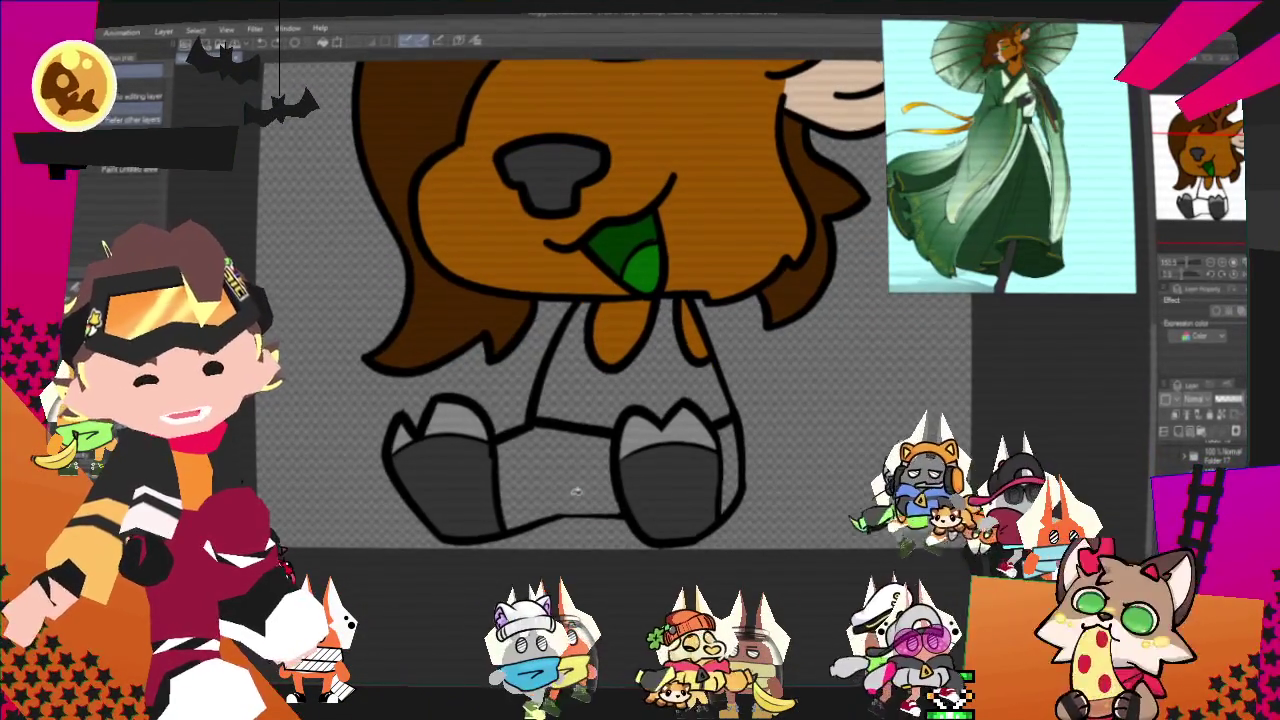
left_click(600, 465)
scroll(729, 431, "down", 2)
scroll(729, 431, "down", 1)
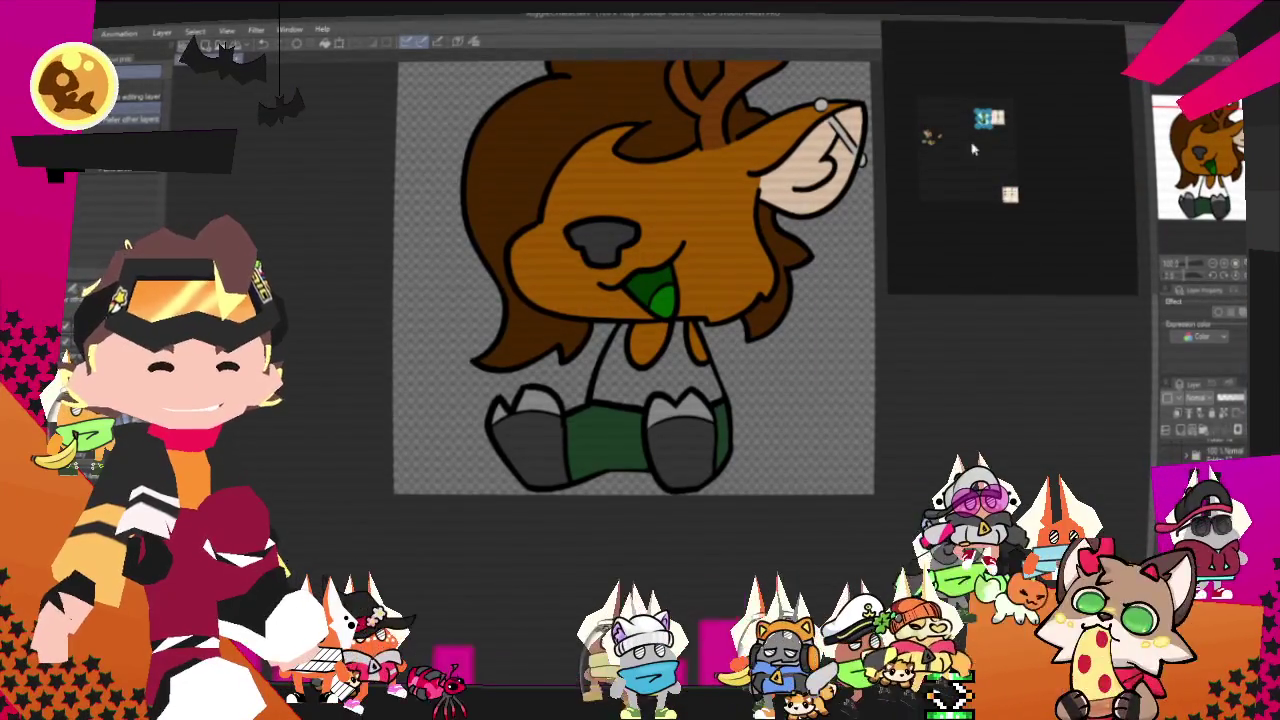
Zoom around the canvas and reference view to compare the deer's torso with the colour sheet.
scroll(1038, 132, "up", 2)
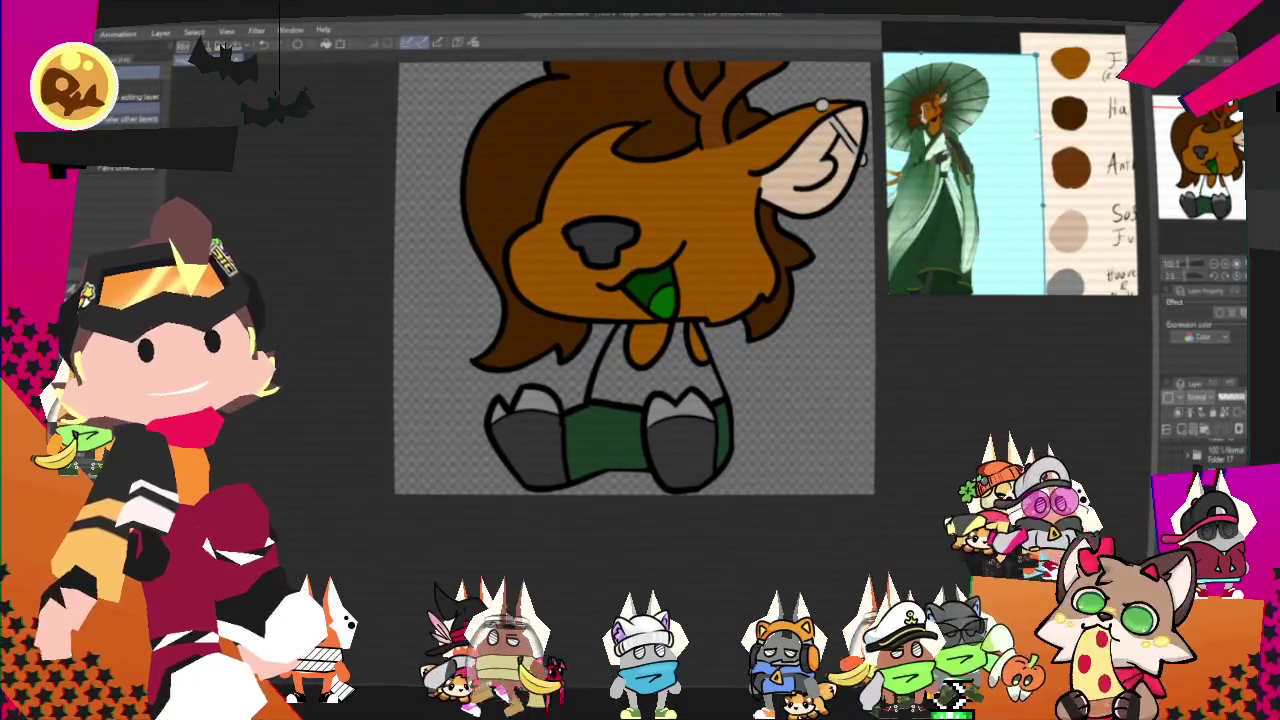
scroll(667, 300, "up", 2)
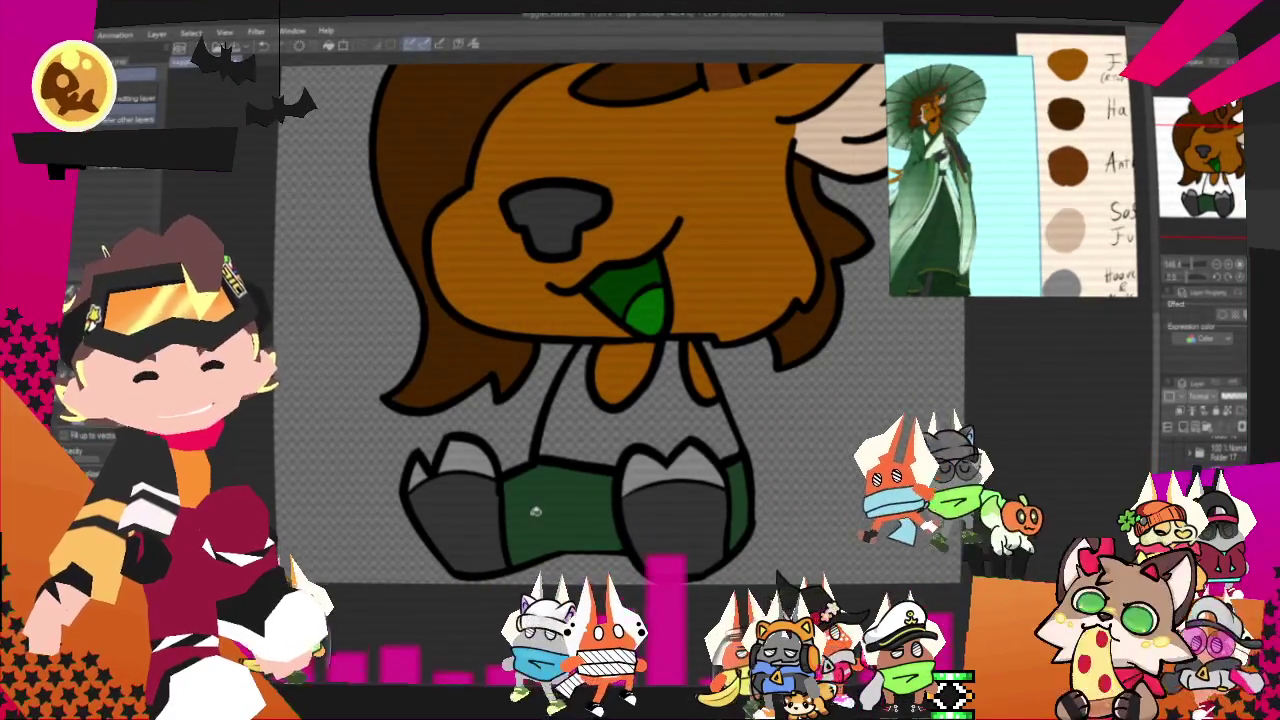
scroll(632, 428, "down", 2)
scroll(615, 410, "down", 1)
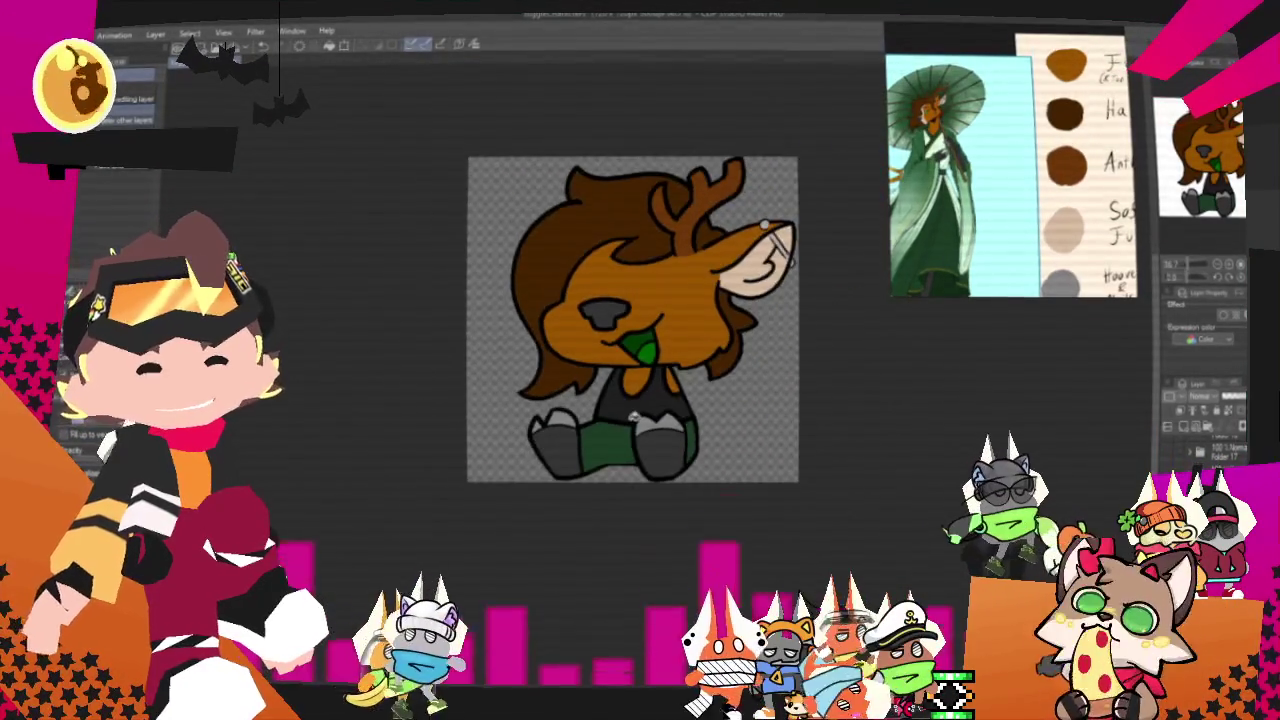
scroll(603, 397, "down", 1)
scroll(603, 397, "up", 1)
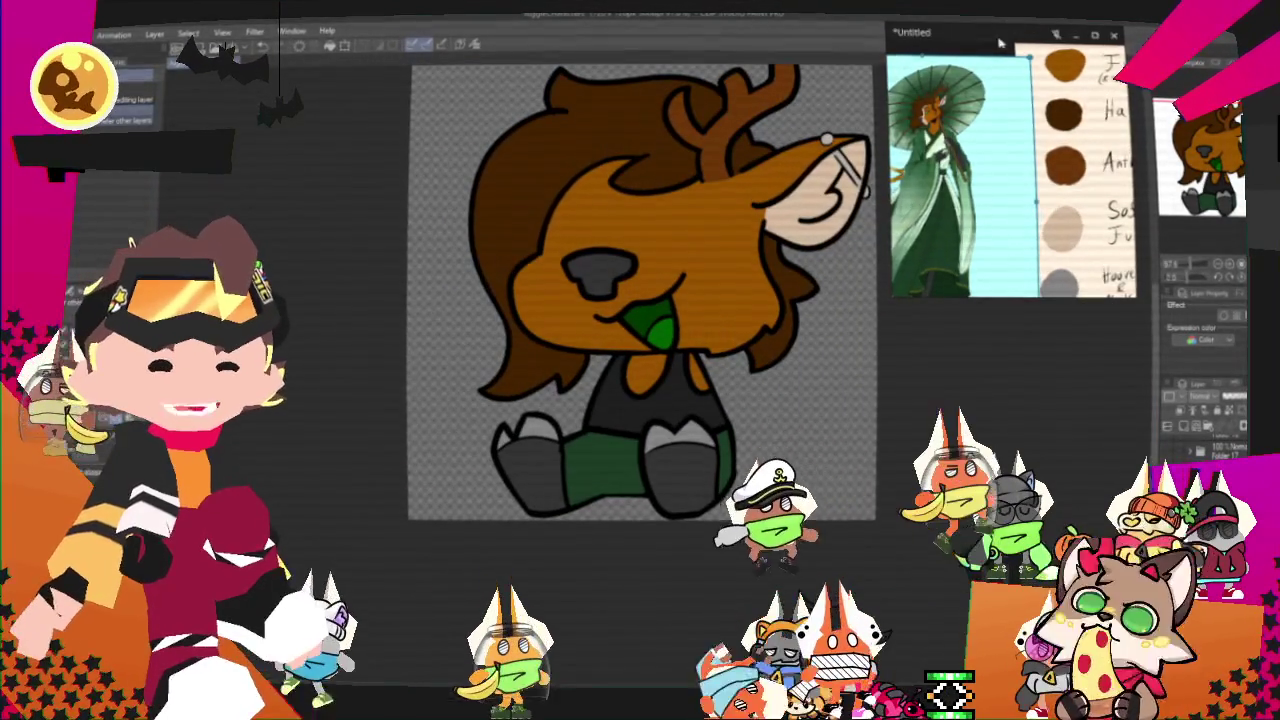
scroll(1012, 150, "up", 3)
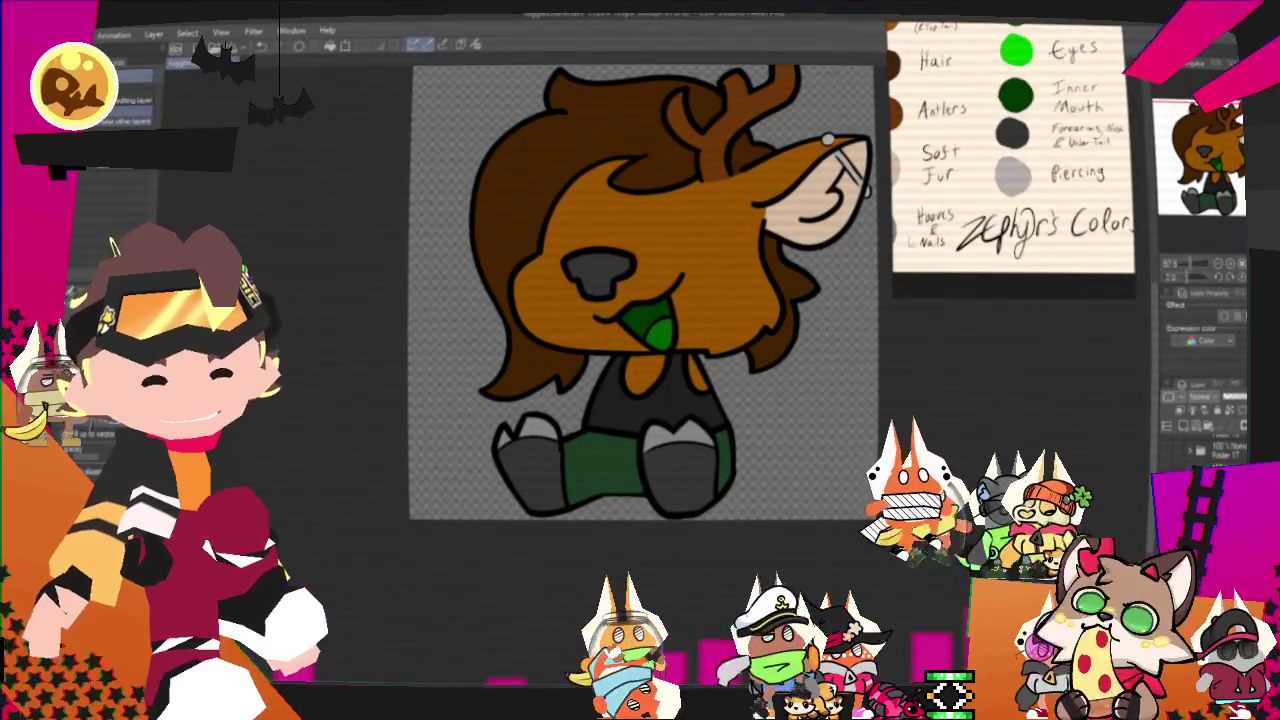
scroll(775, 347, "up", 1)
scroll(768, 352, "down", 2)
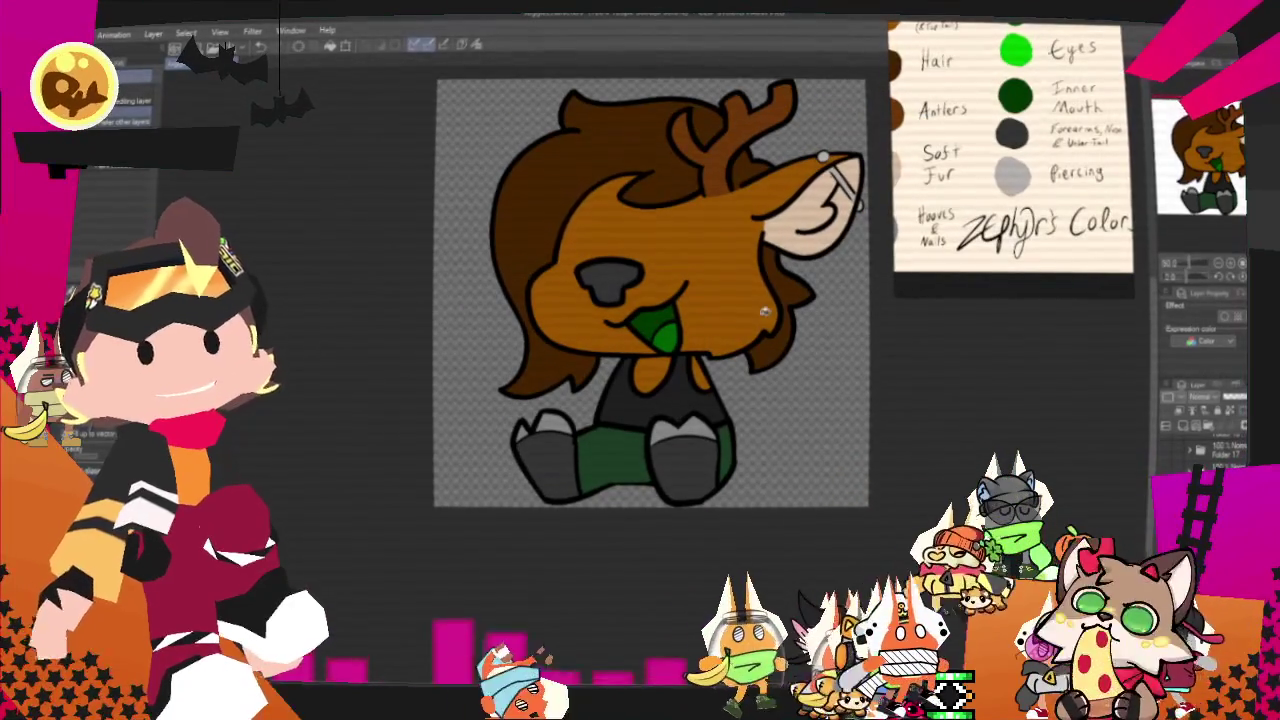
scroll(765, 310, "up", 1)
scroll(728, 234, "up", 1)
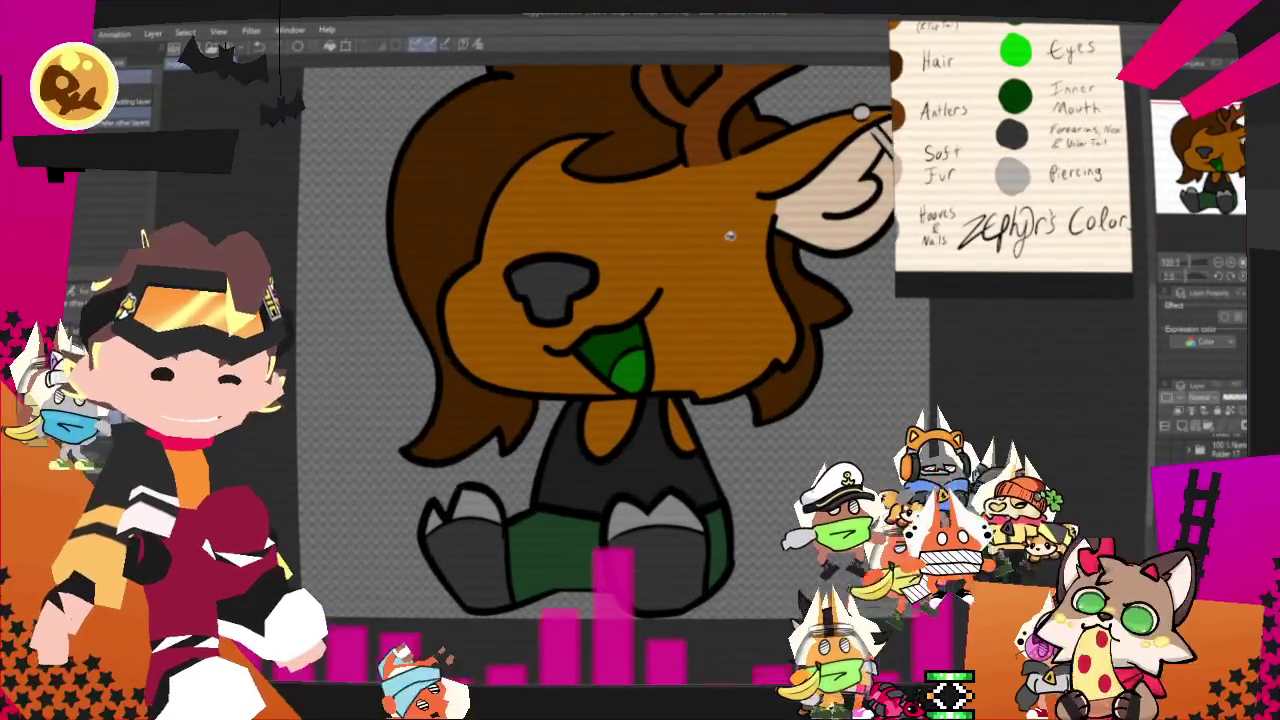
scroll(657, 277, "down", 2)
scroll(638, 273, "up", 1)
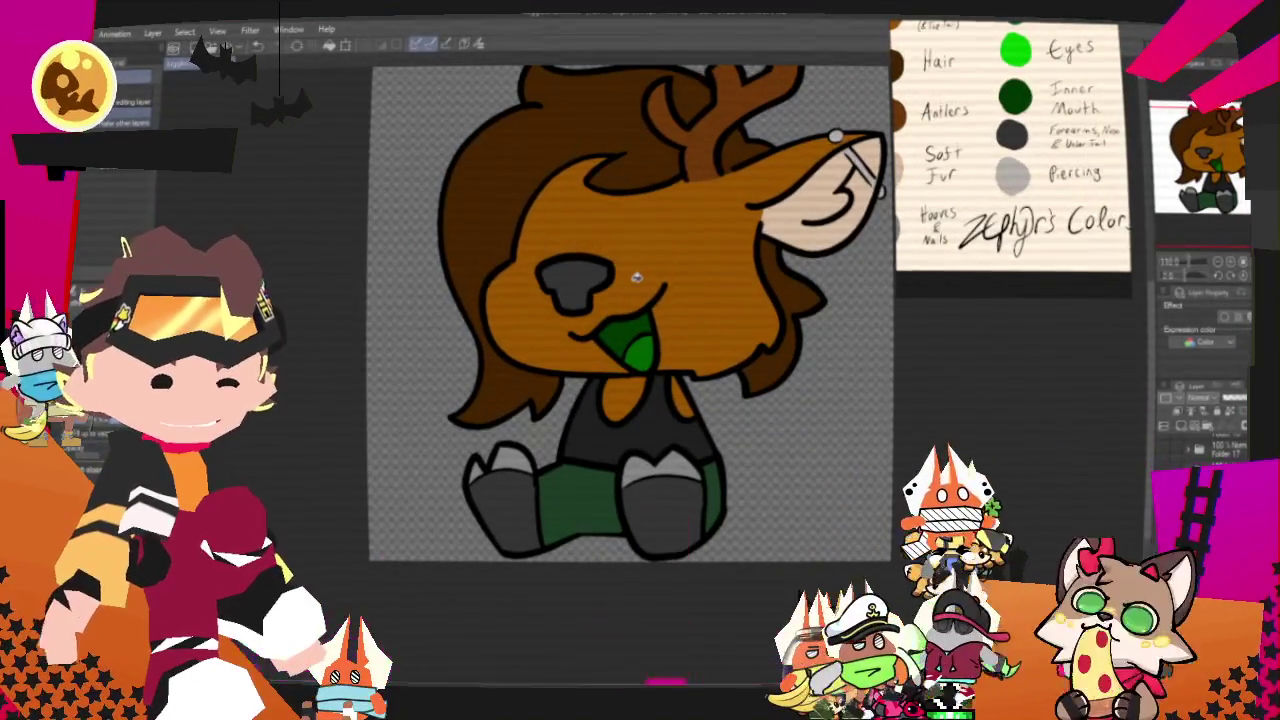
scroll(651, 409, "down", 1)
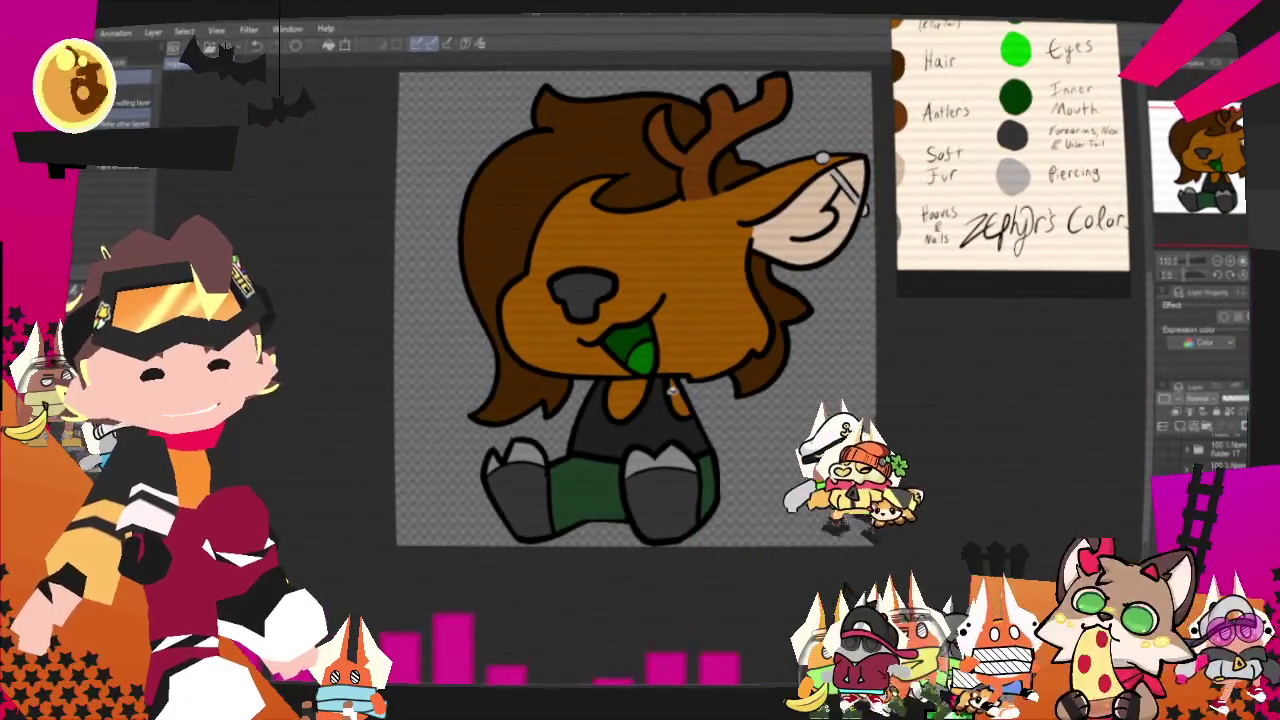
scroll(601, 451, "down", 1)
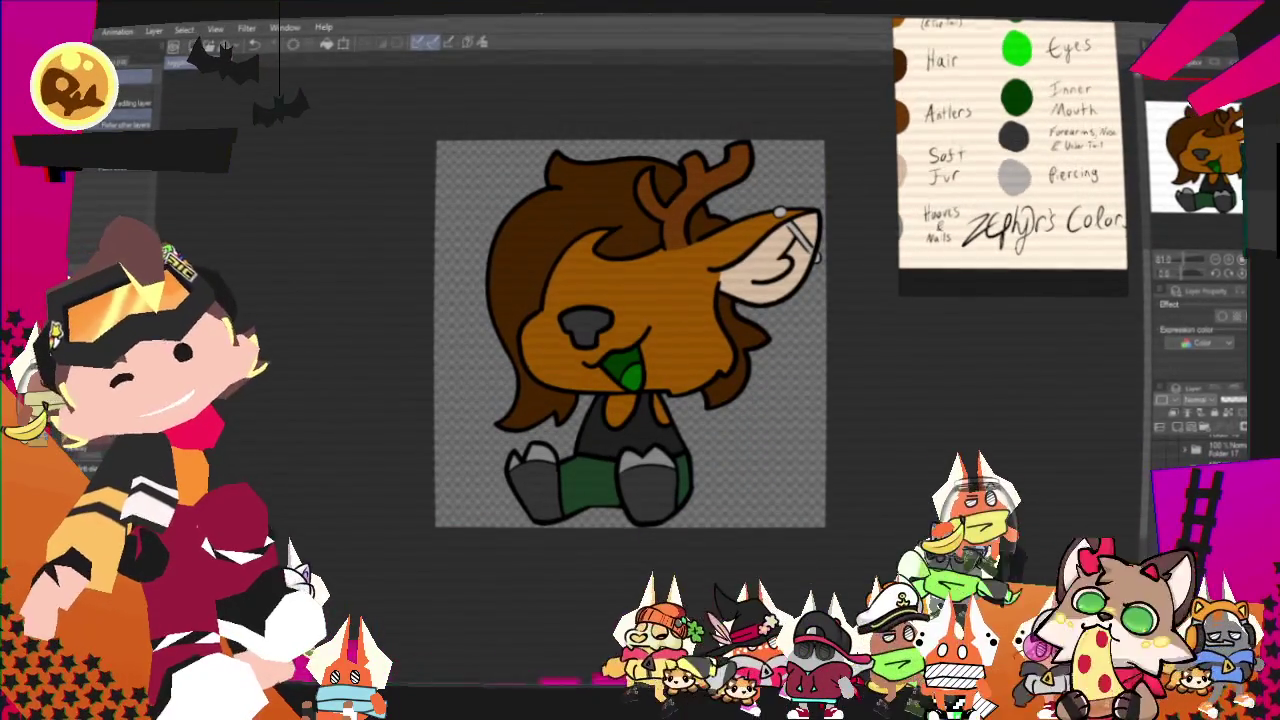
Export the deer drawing via File > Export (Single Layer) as a .png file.
key("alt+f")
mouse_move(120, 190)
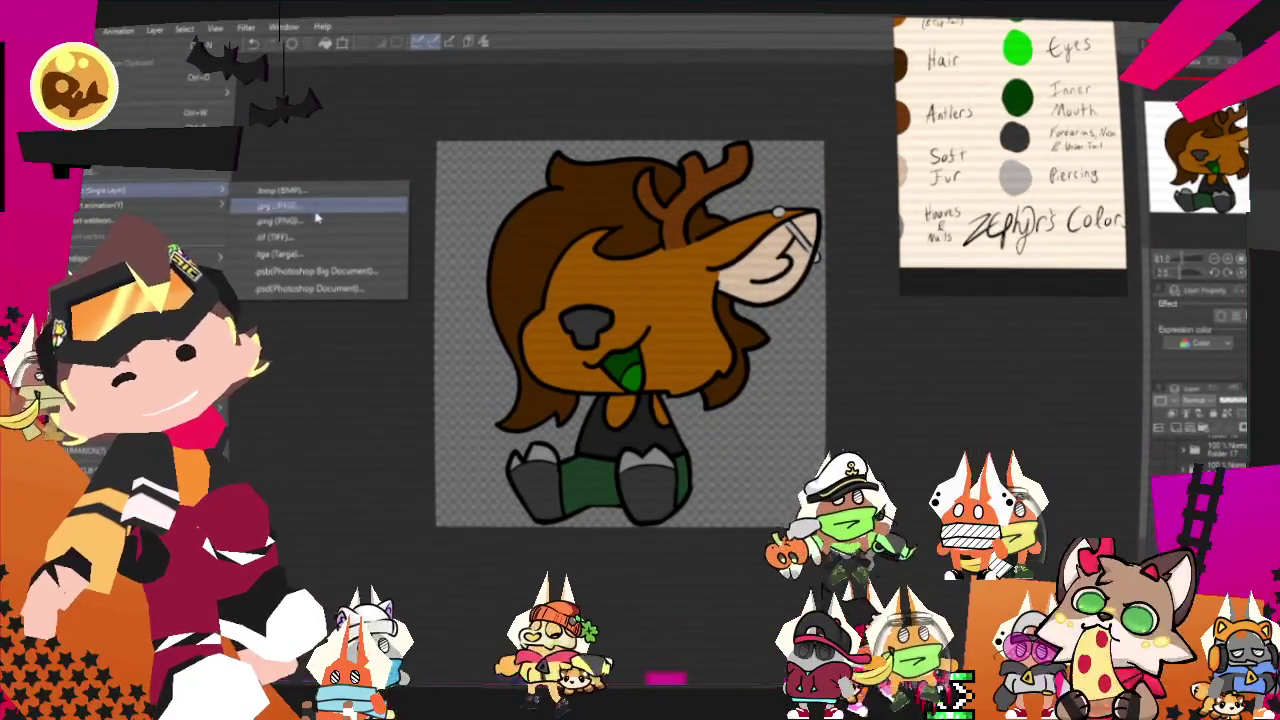
left_click(317, 229)
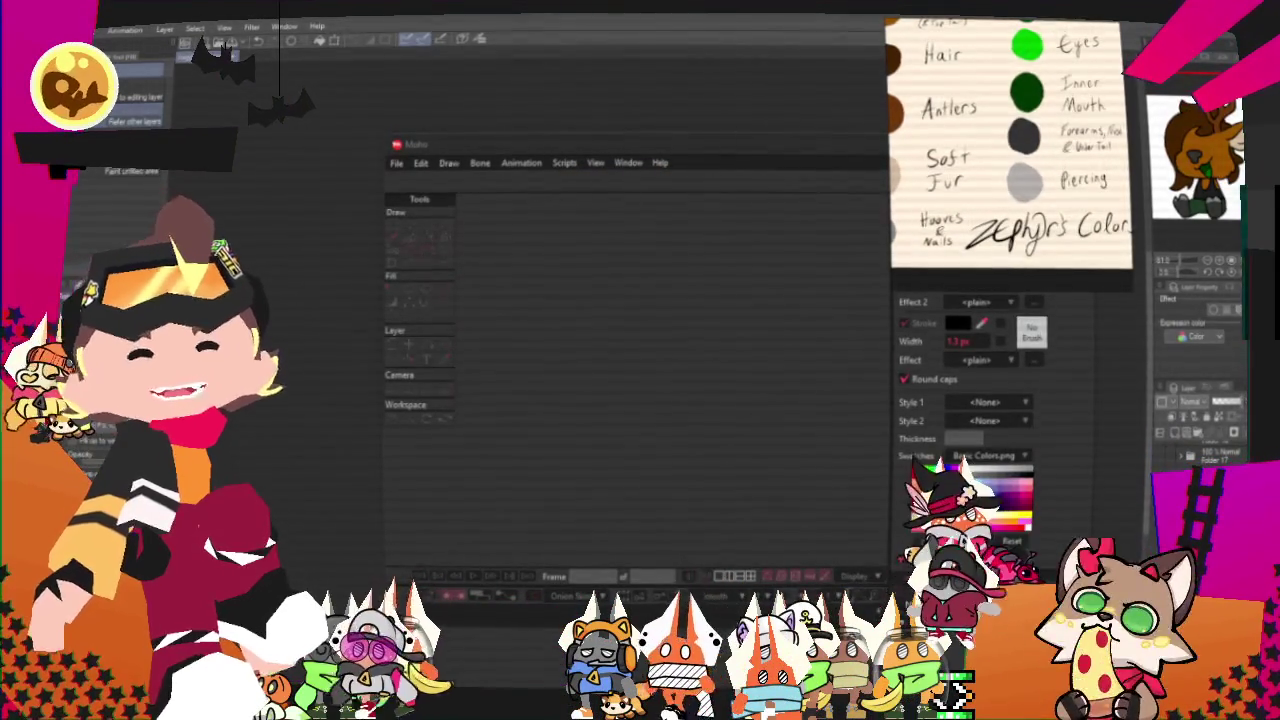
Drag the Moho title bar to the top screen edge to maximize the window.
left_click_drag(645, 144, 678, 13)
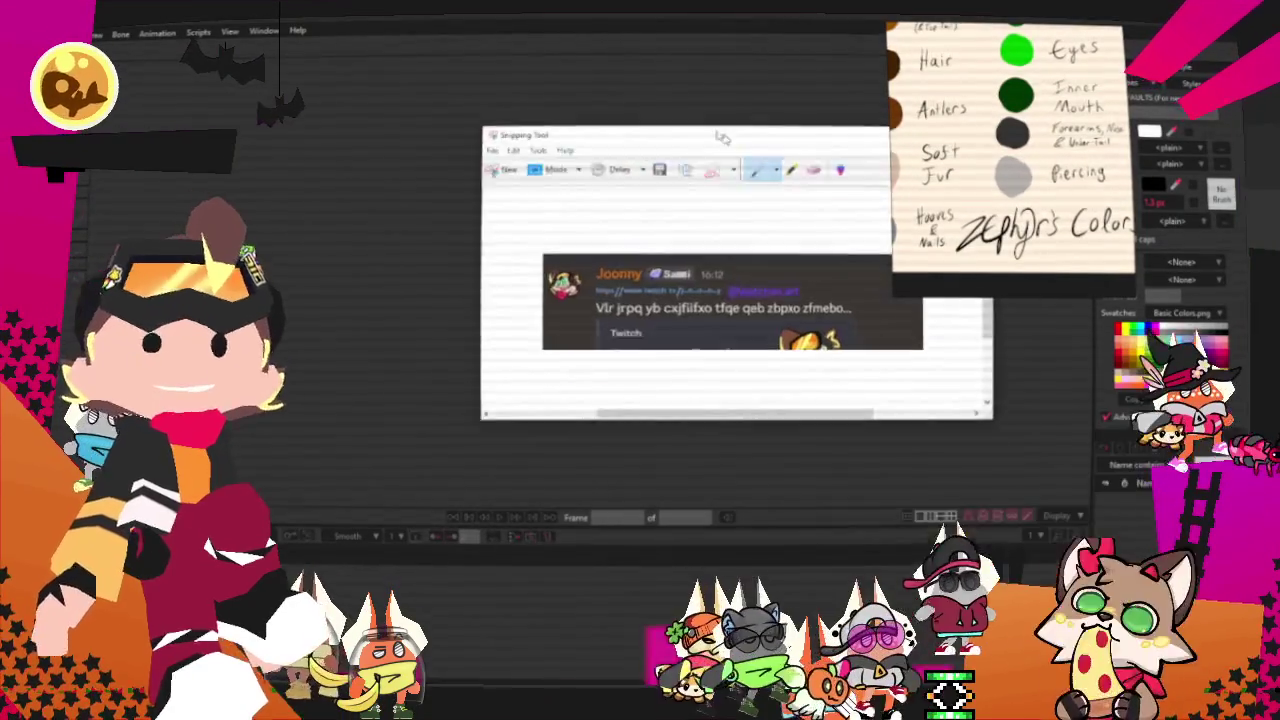
Draw a blue line under the captured chat message, then close the snip and answer the save prompt.
left_click_drag(667, 135, 561, 135)
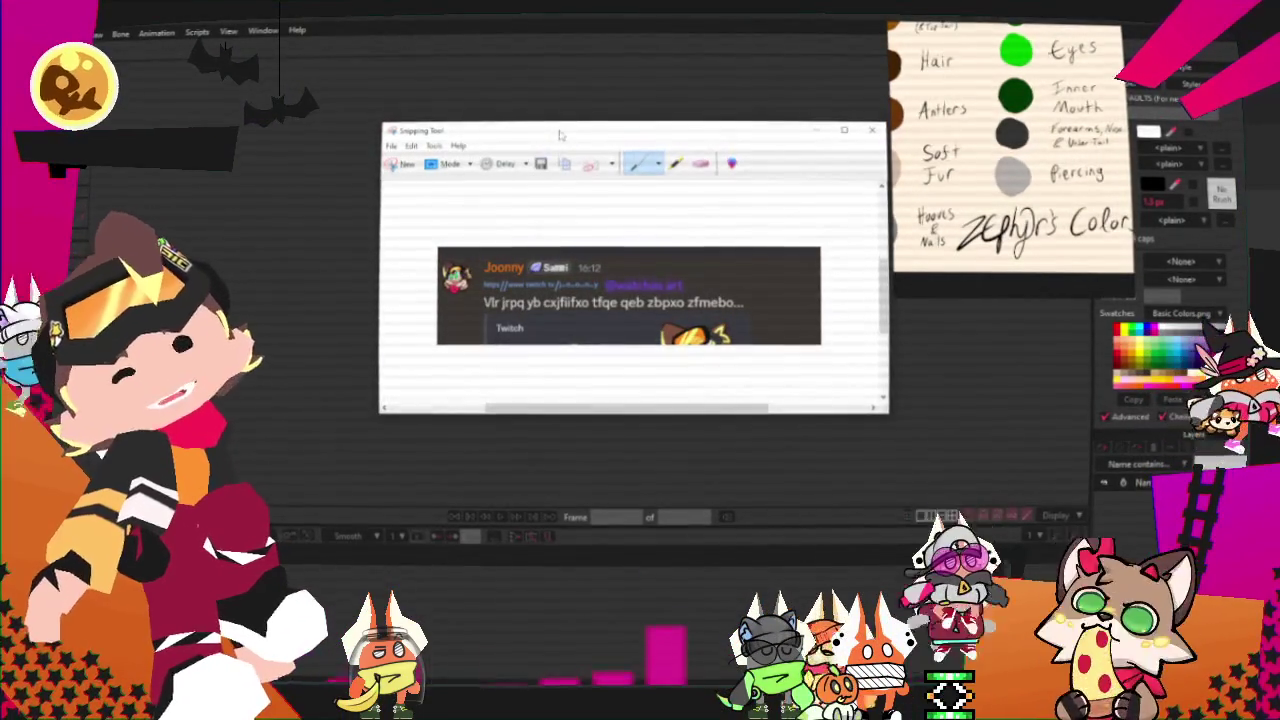
left_click_drag(482, 314, 740, 313)
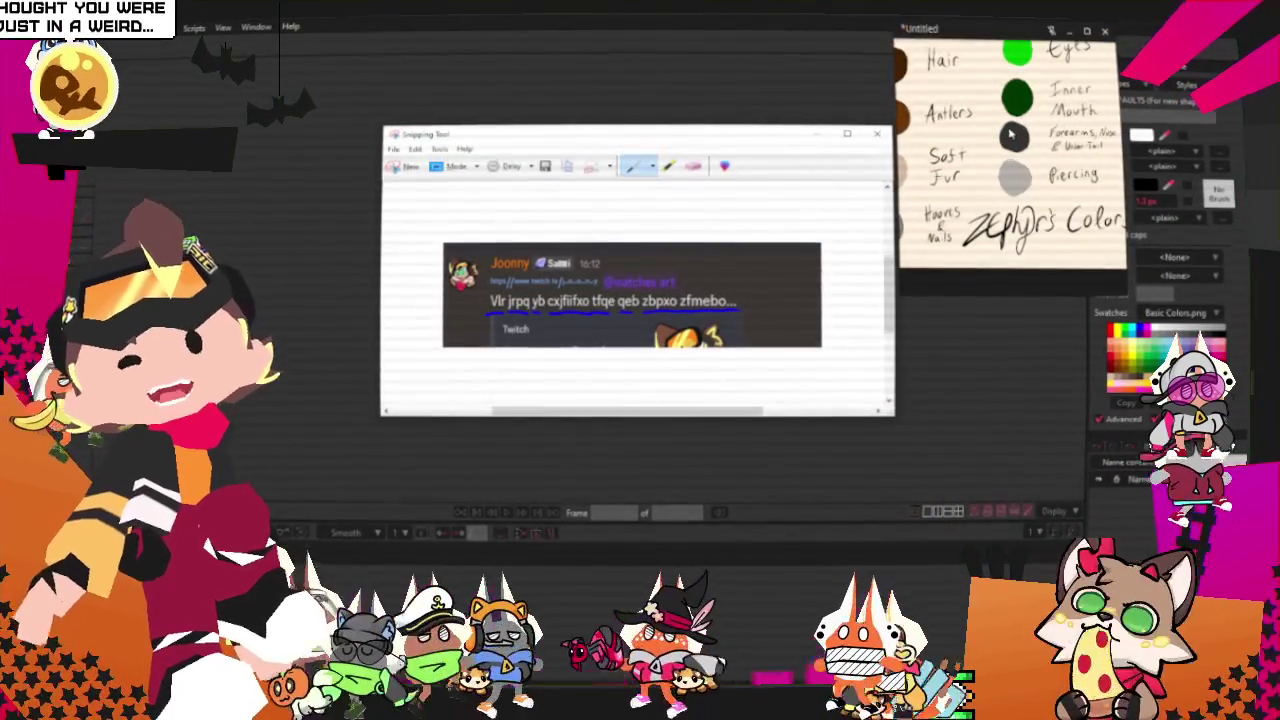
left_click(880, 125)
left_click(686, 292)
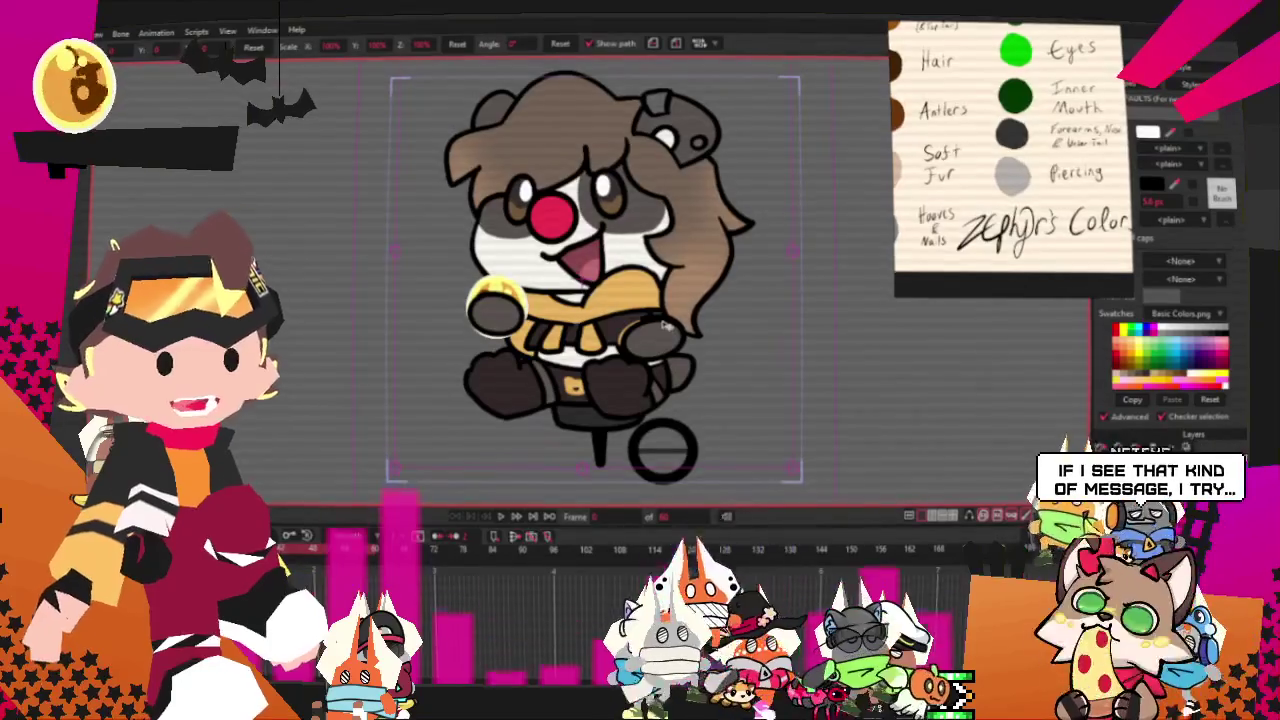
Zoom the Moho canvas in and out to inspect the template's character.
scroll(715, 322, "down", 1)
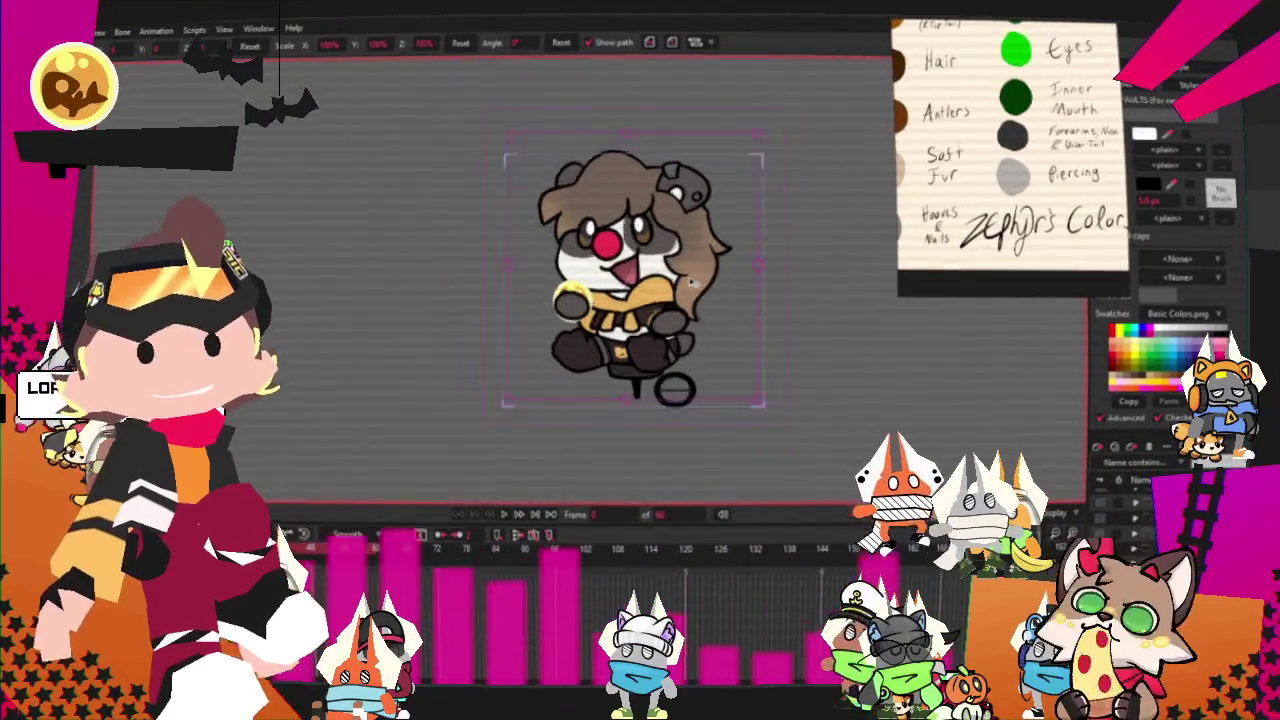
scroll(695, 288, "up", 1)
scroll(693, 283, "up", 1)
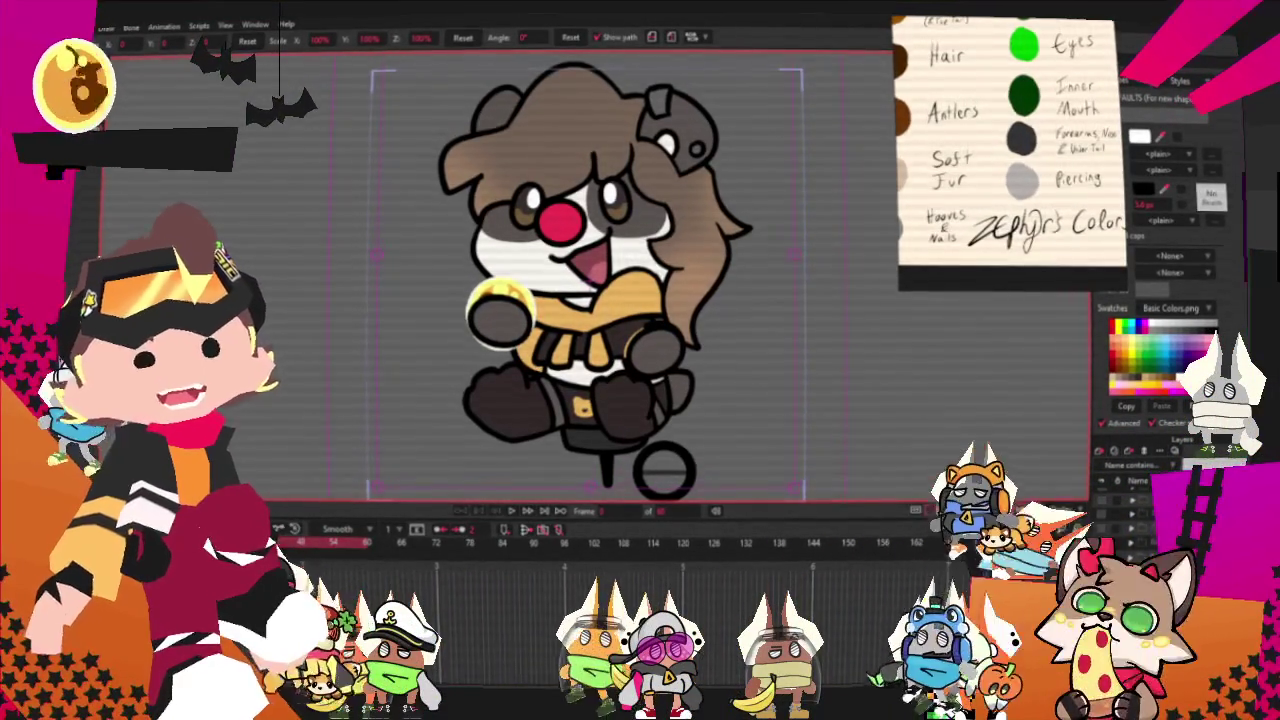
scroll(677, 403, "down", 2)
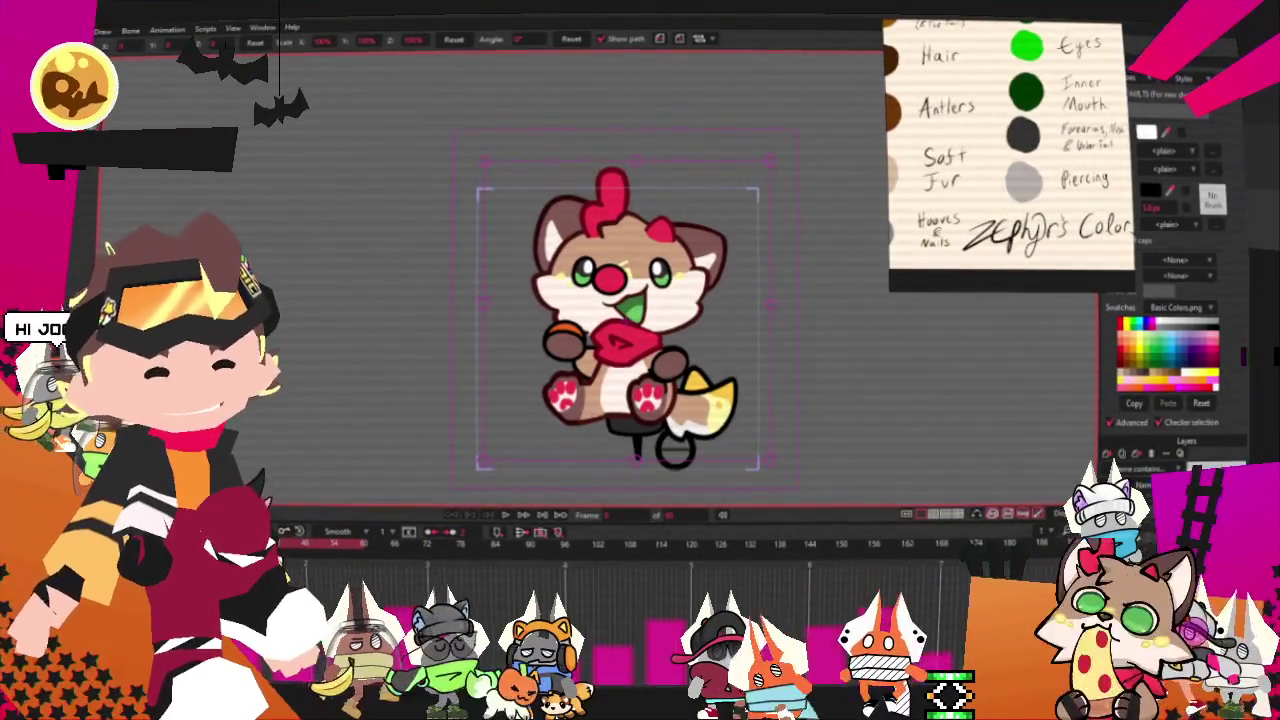
double_click(1150, 470)
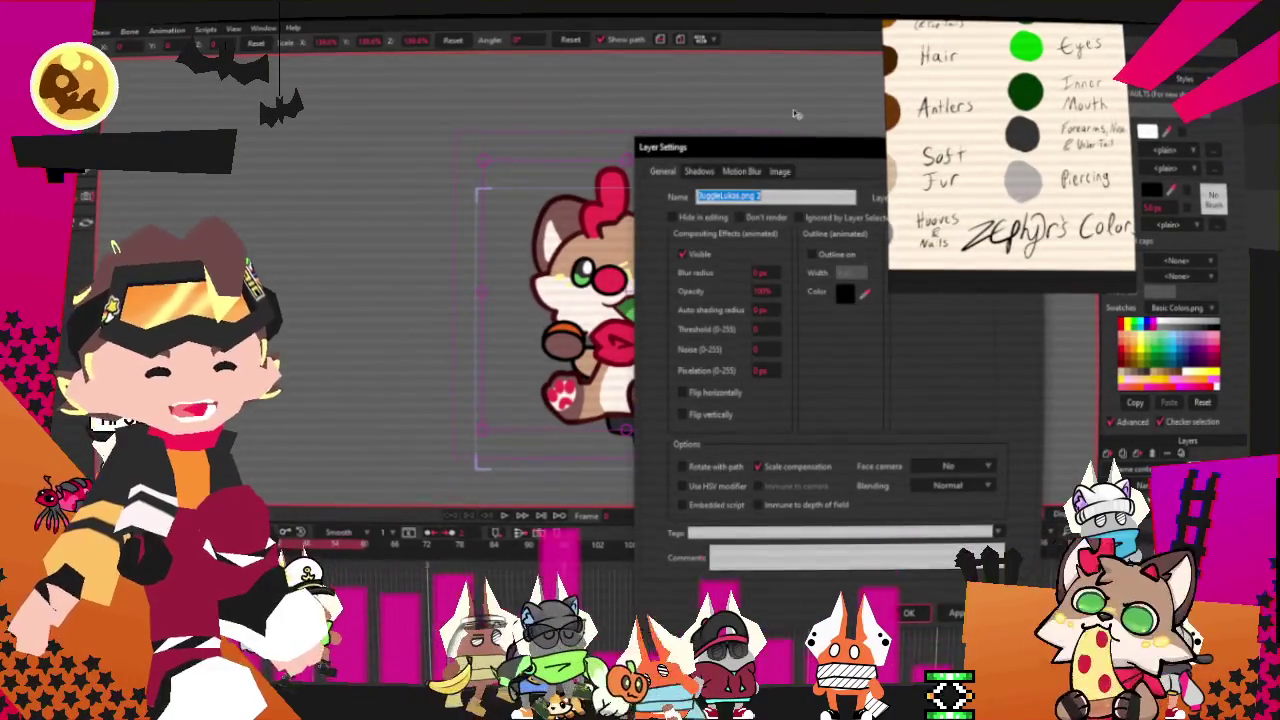
left_click(780, 172)
left_click(766, 216)
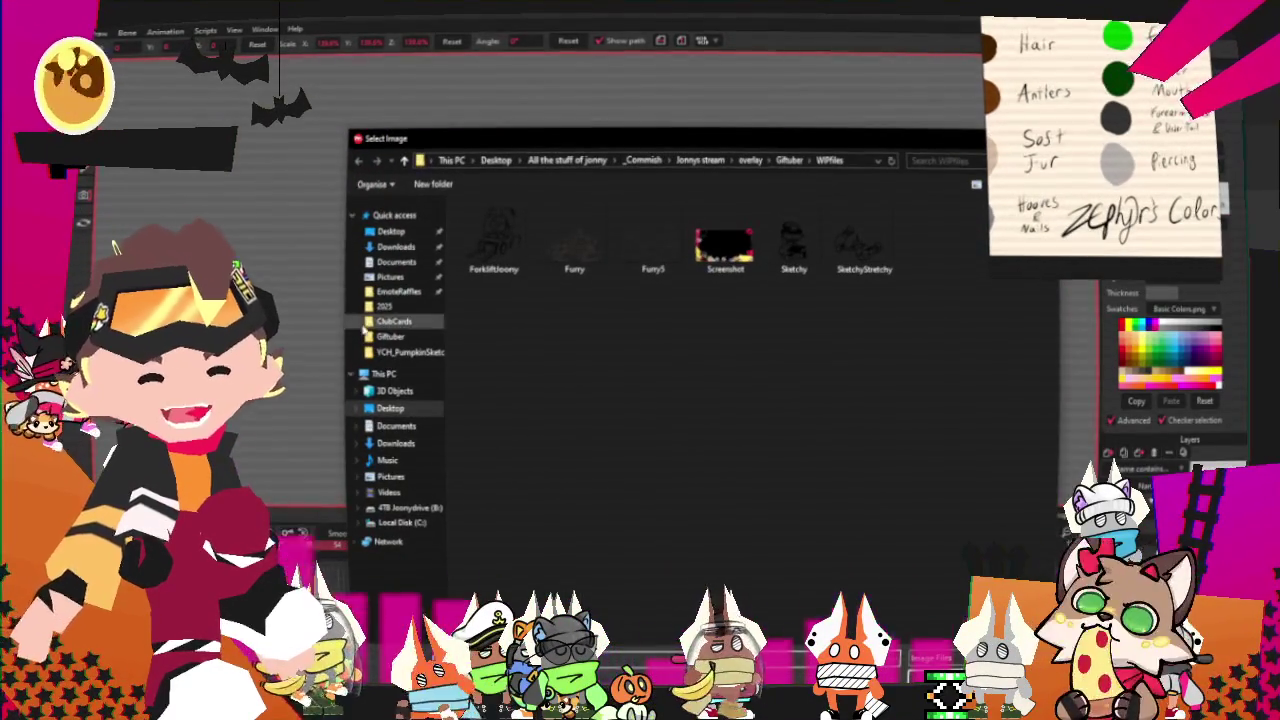
left_click(382, 307)
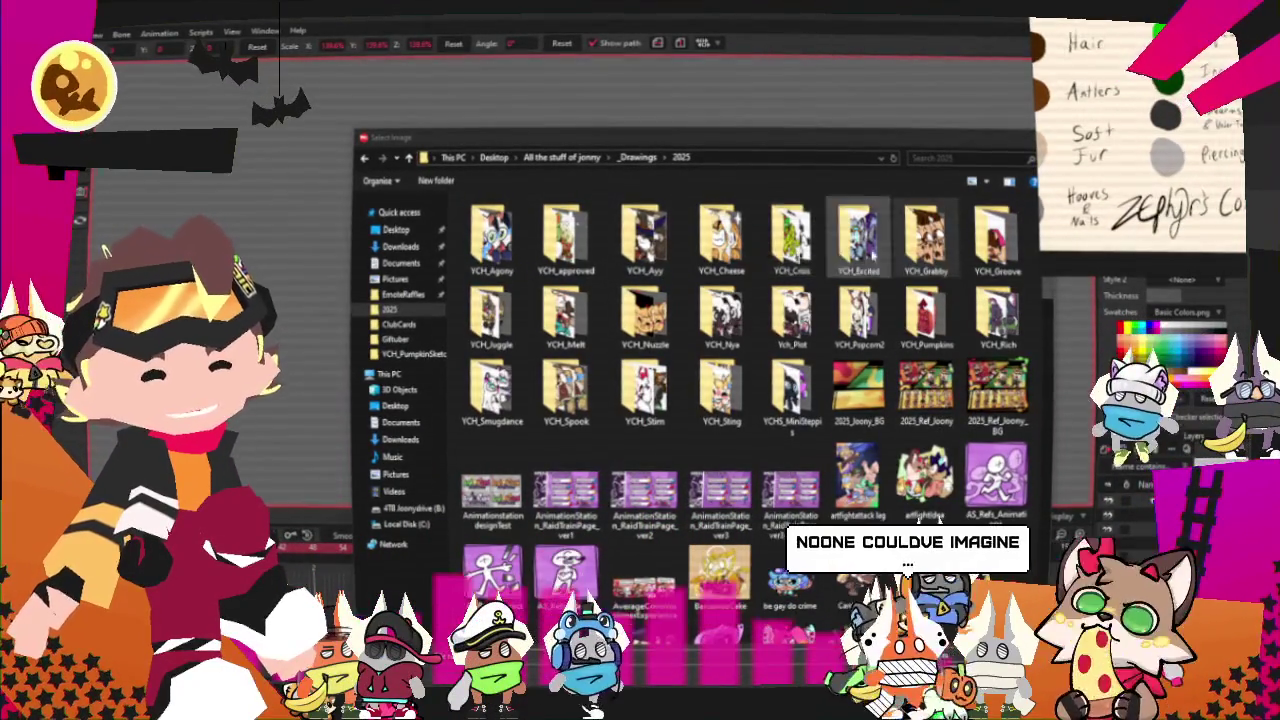
double_click(491, 318)
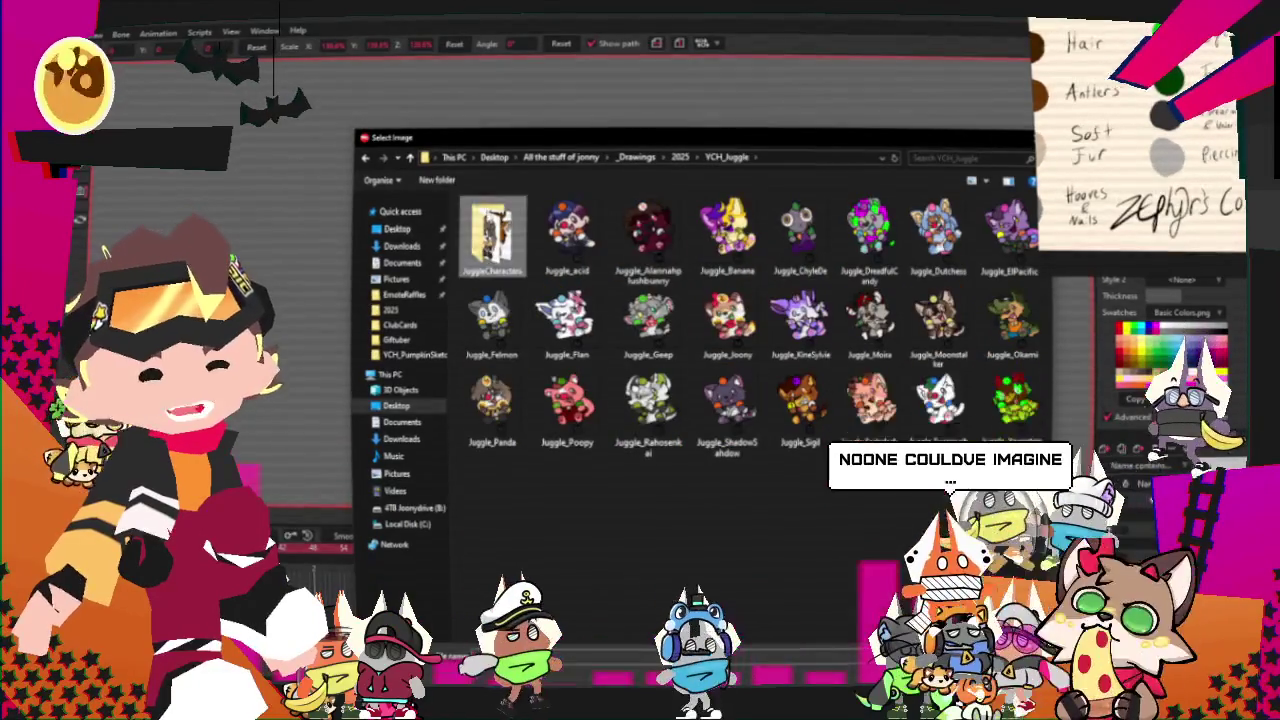
double_click(491, 237)
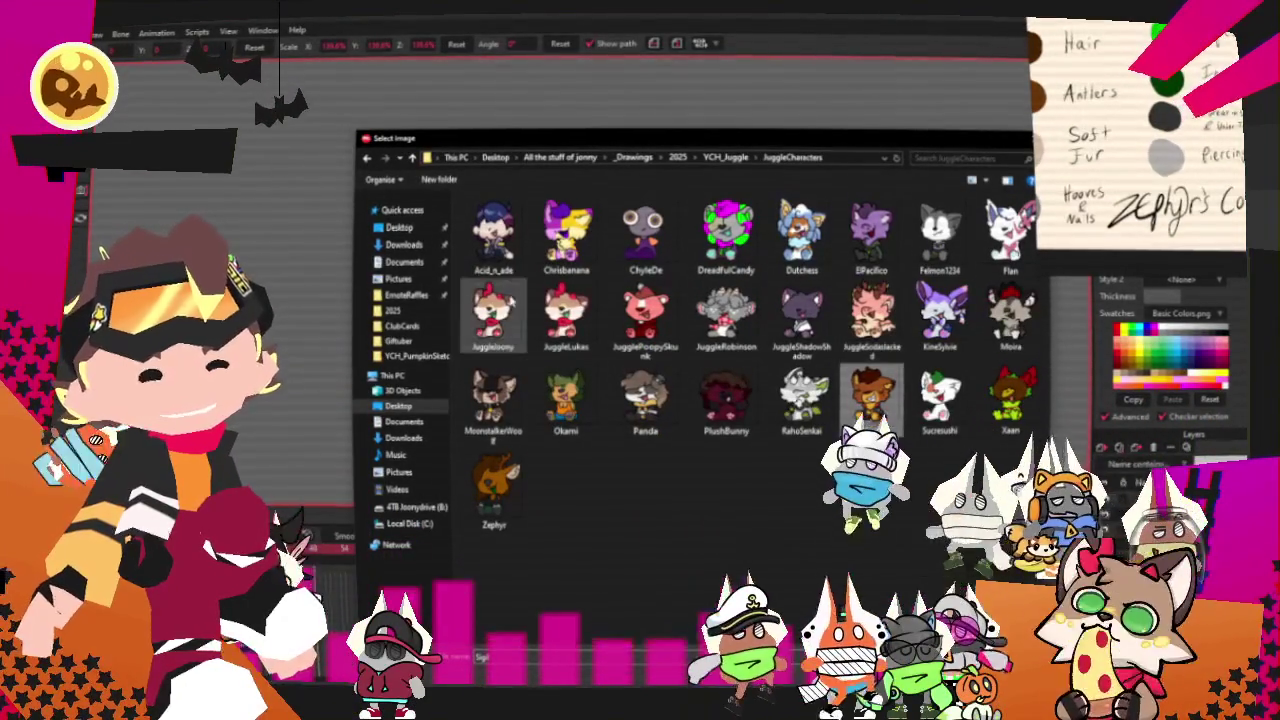
left_click(494, 487)
double_click(494, 487)
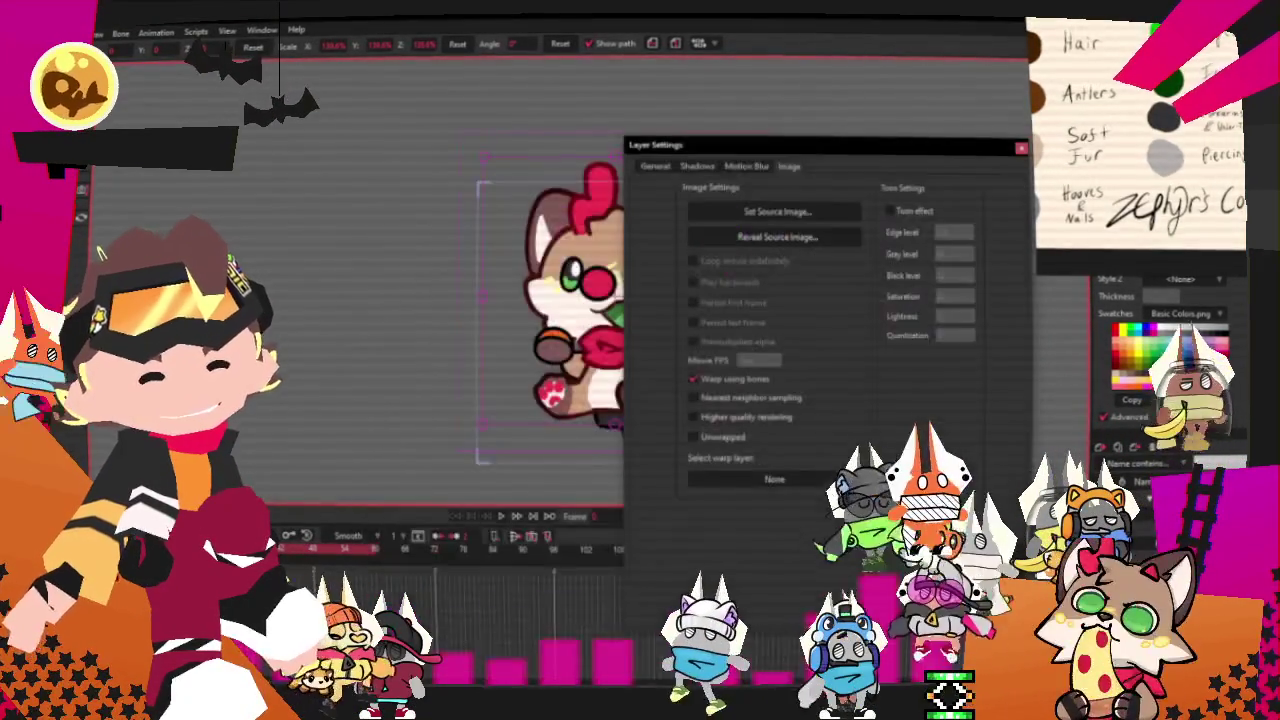
key("Return")
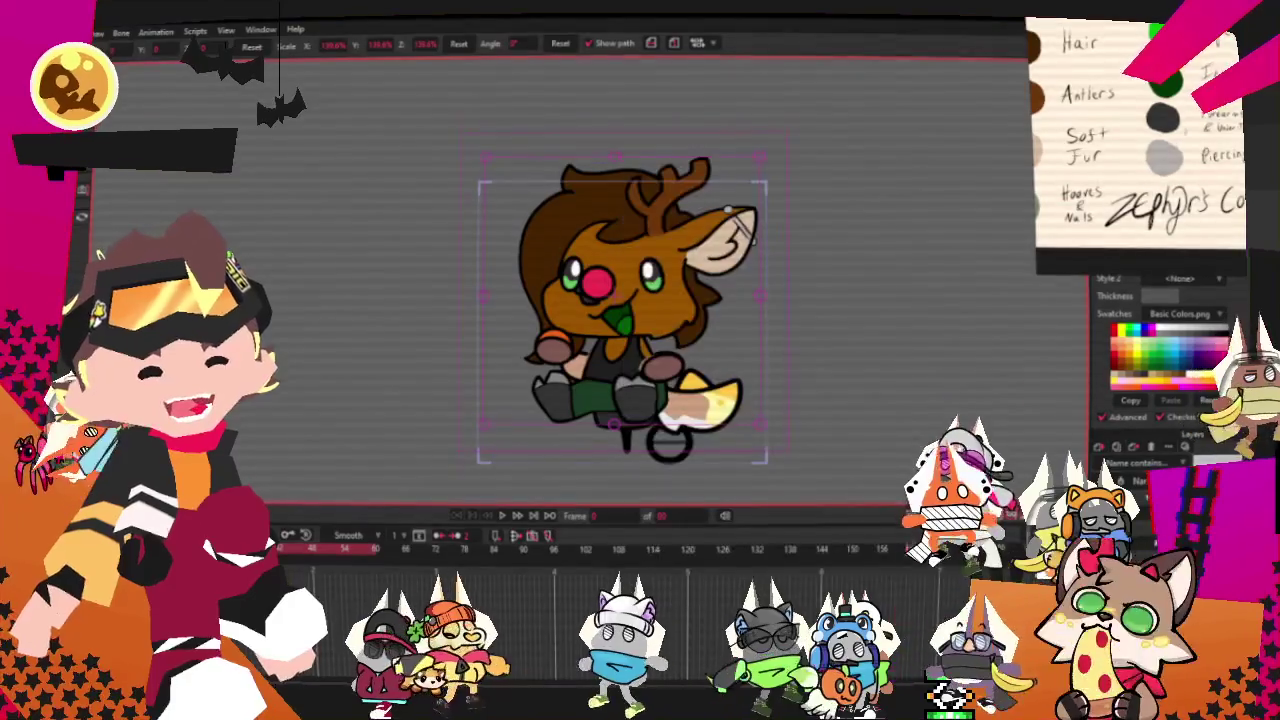
scroll(680, 119, "down", 1)
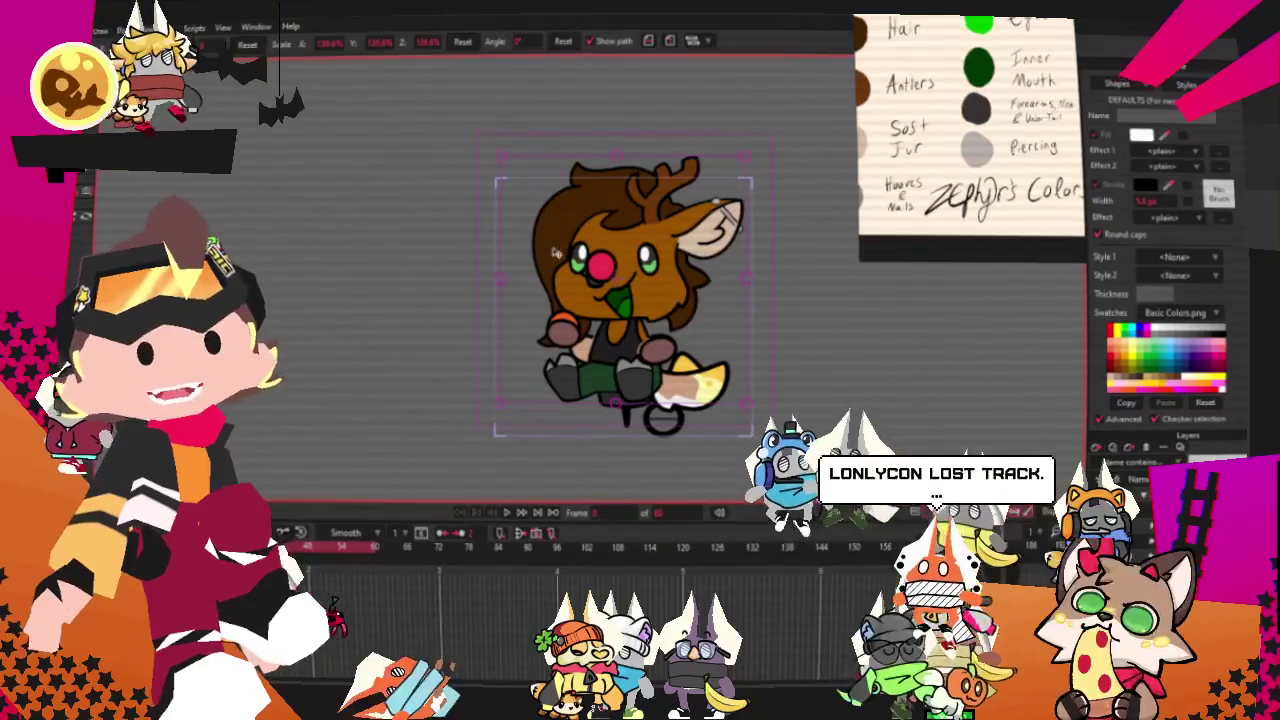
scroll(683, 296, "up", 2)
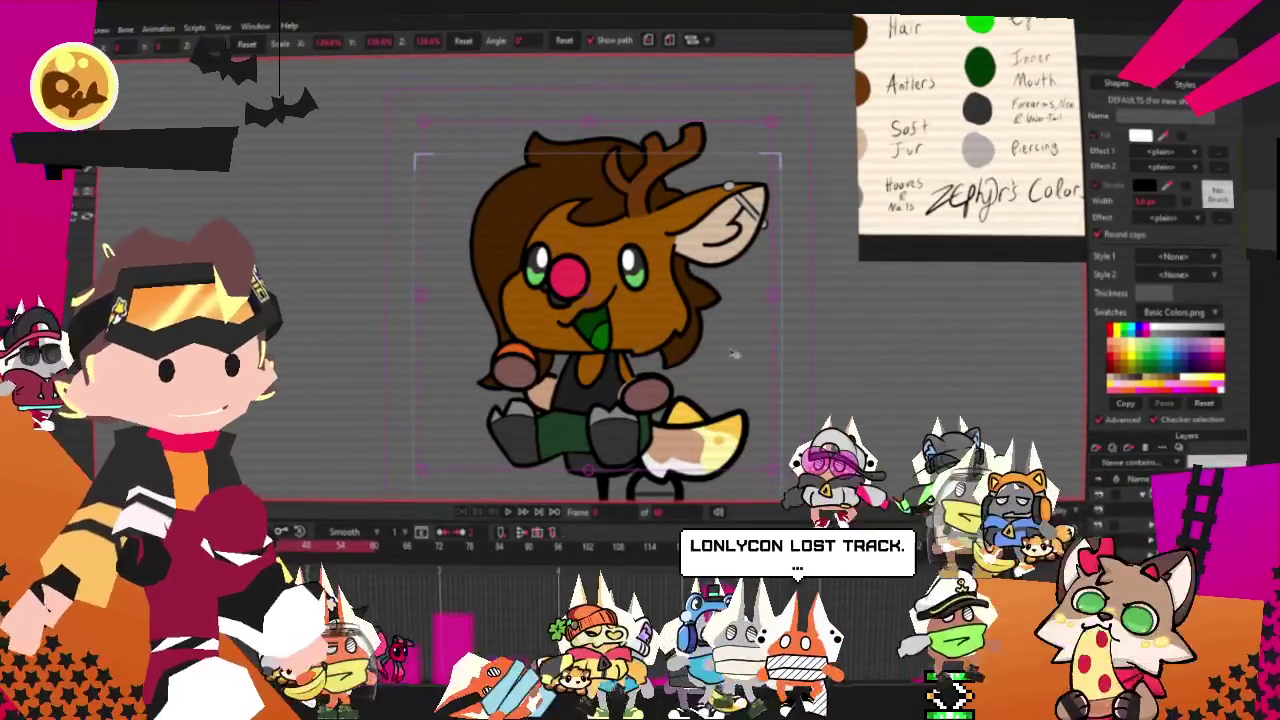
left_click(570, 360)
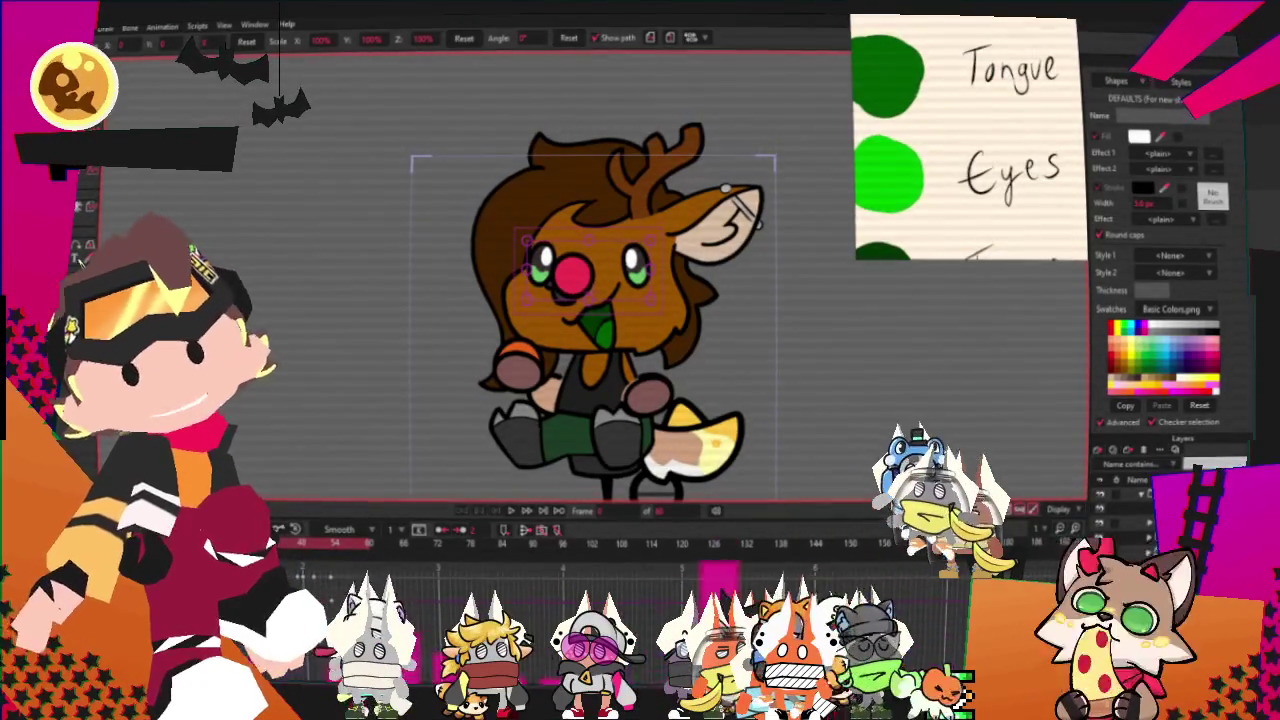
Select both eye shapes with their rings and irises and give them a bright green fill.
scroll(586, 227, "up", 5)
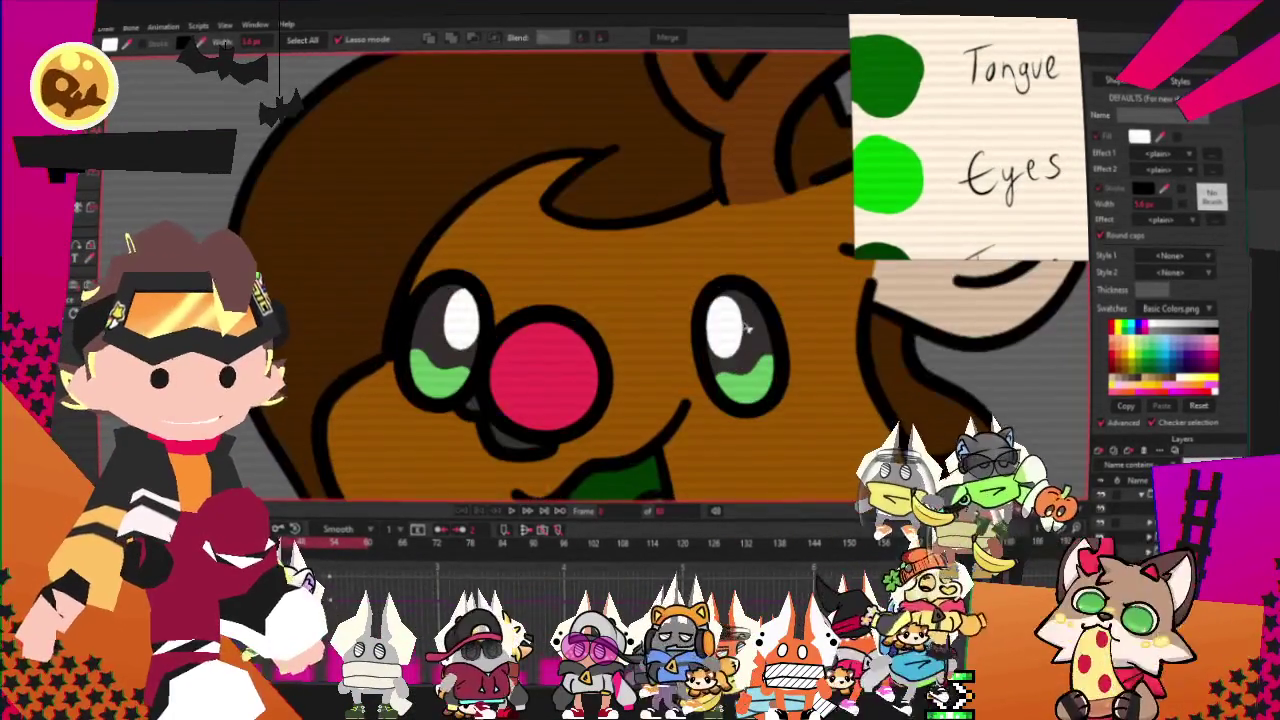
left_click(765, 367)
left_click(765, 380, "shift")
left_click(440, 375, "shift")
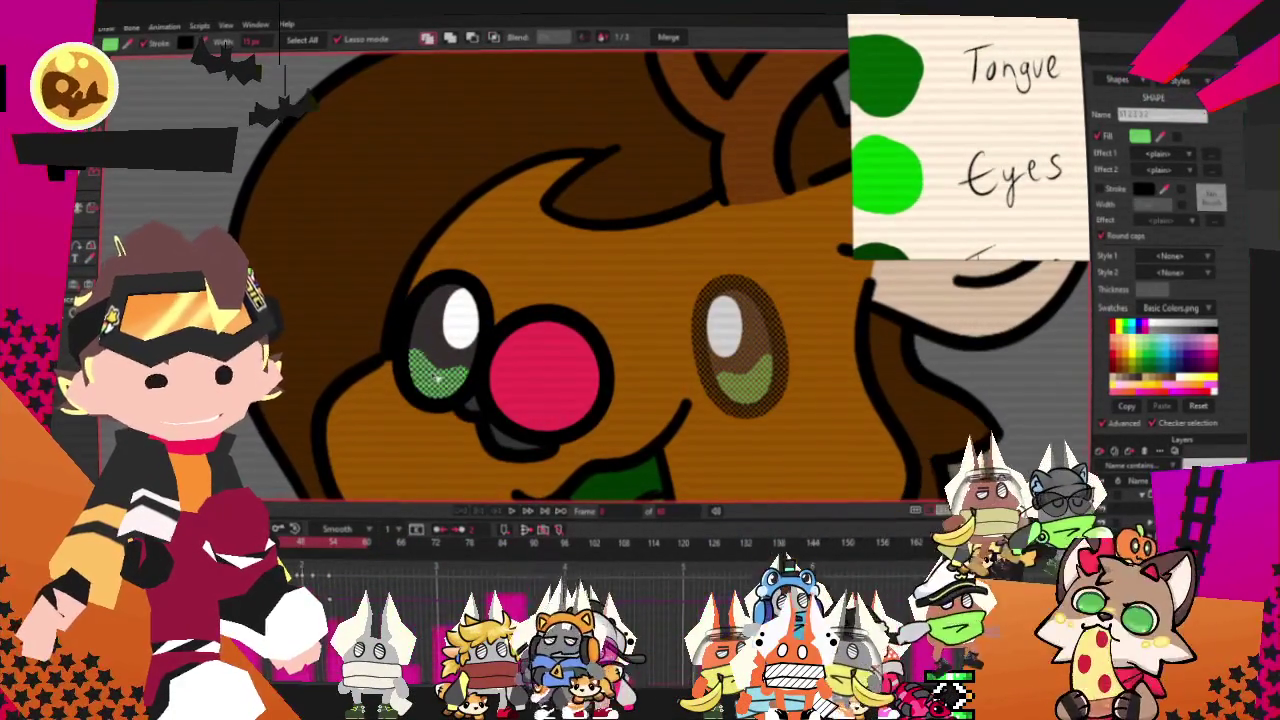
left_click(437, 338, "shift")
left_click(1160, 145)
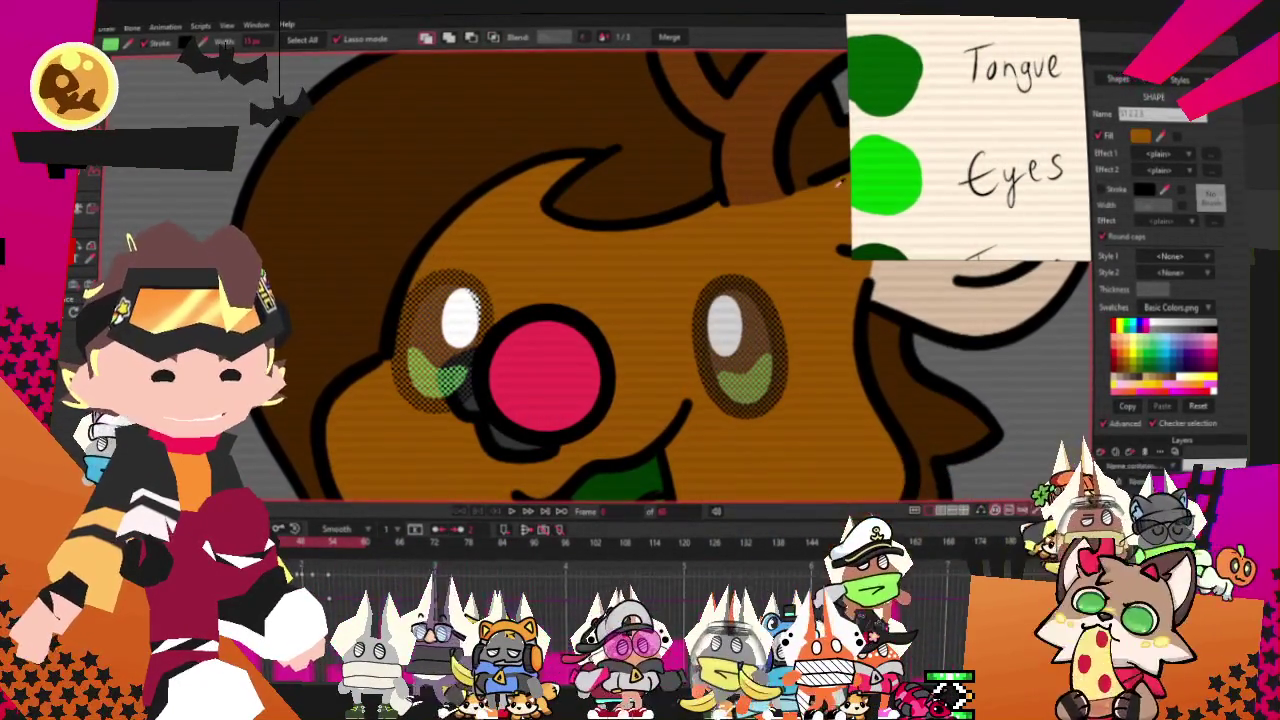
left_click(885, 178)
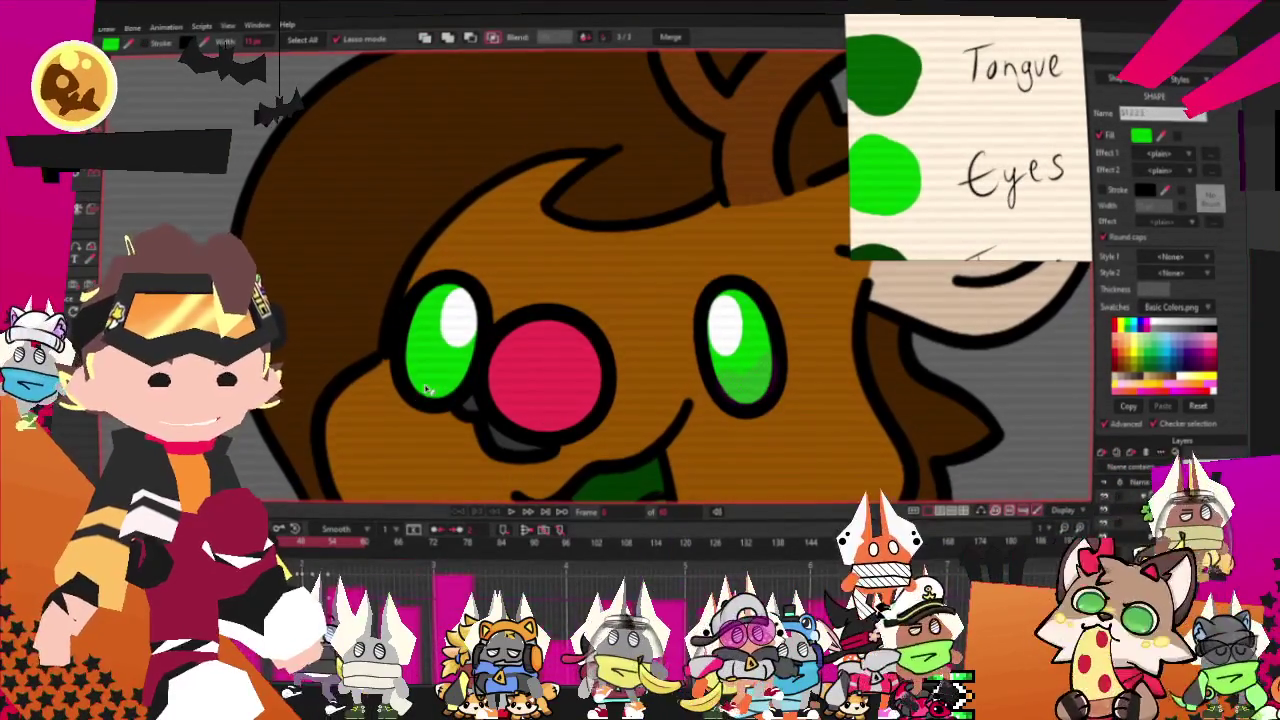
left_click(1141, 135)
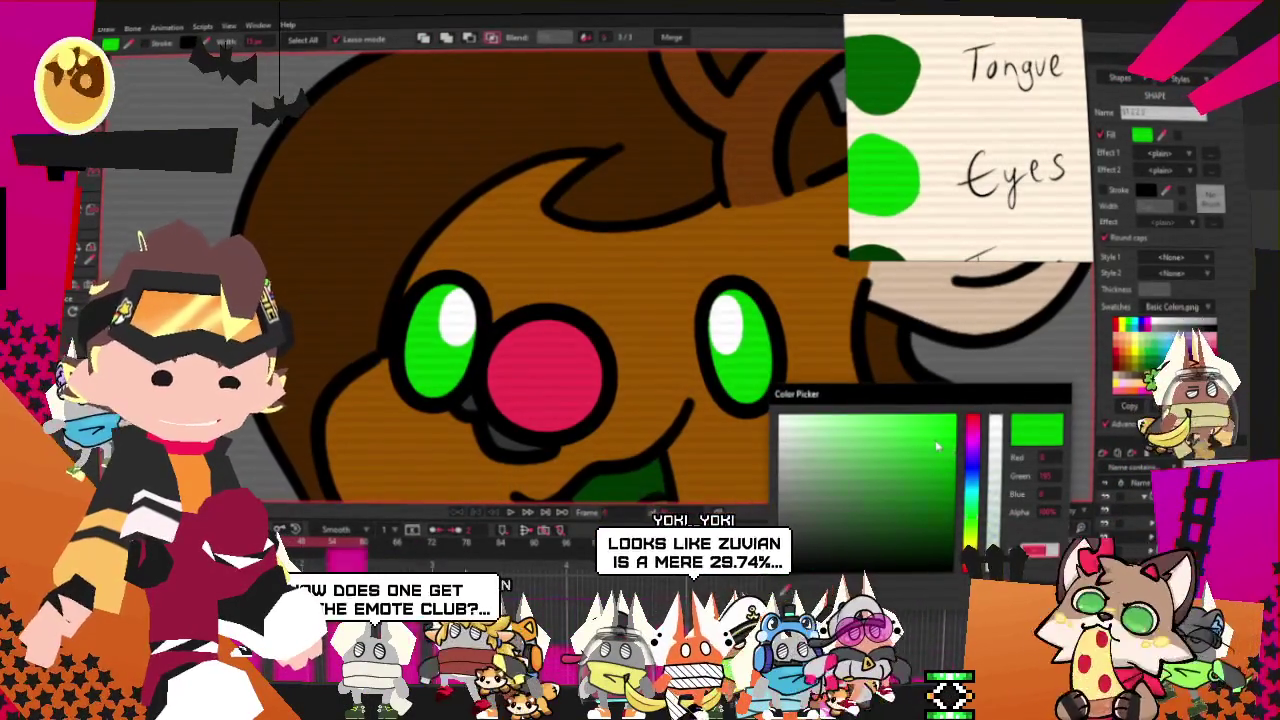
Fill the deer's nose dark grey.
scroll(596, 321, "down", 1)
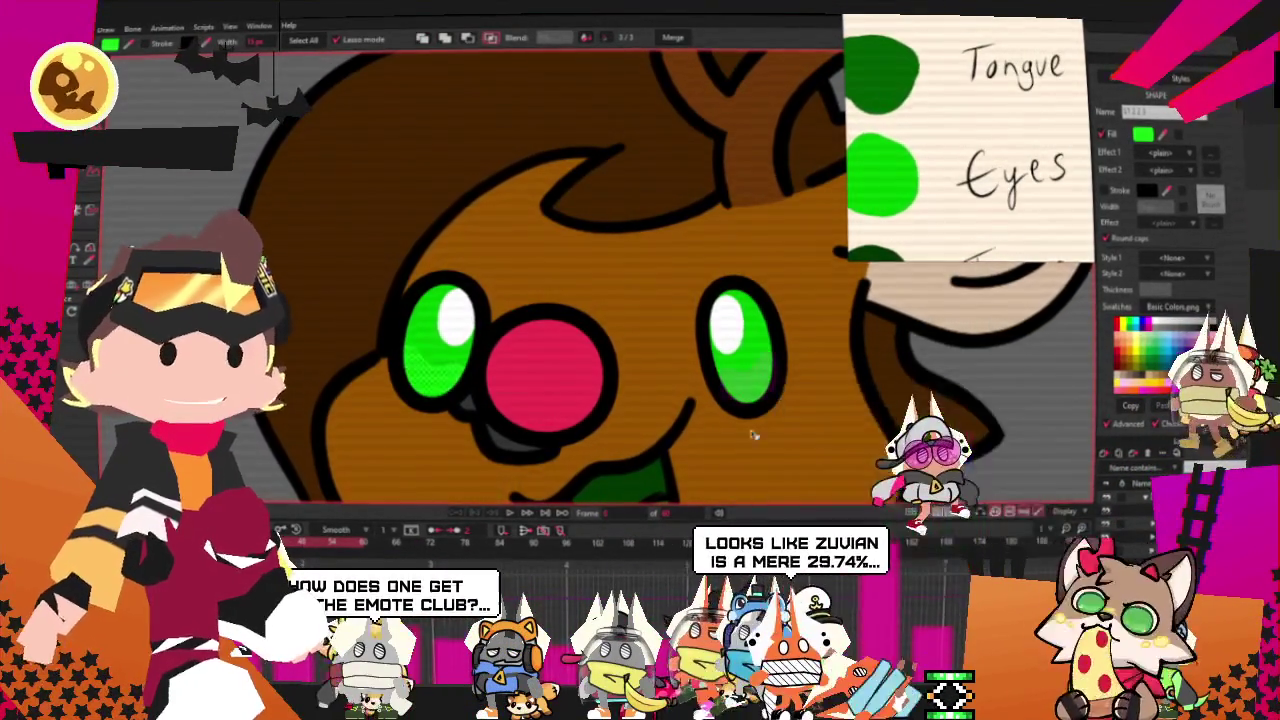
scroll(596, 321, "down", 5)
scroll(596, 321, "down", 1)
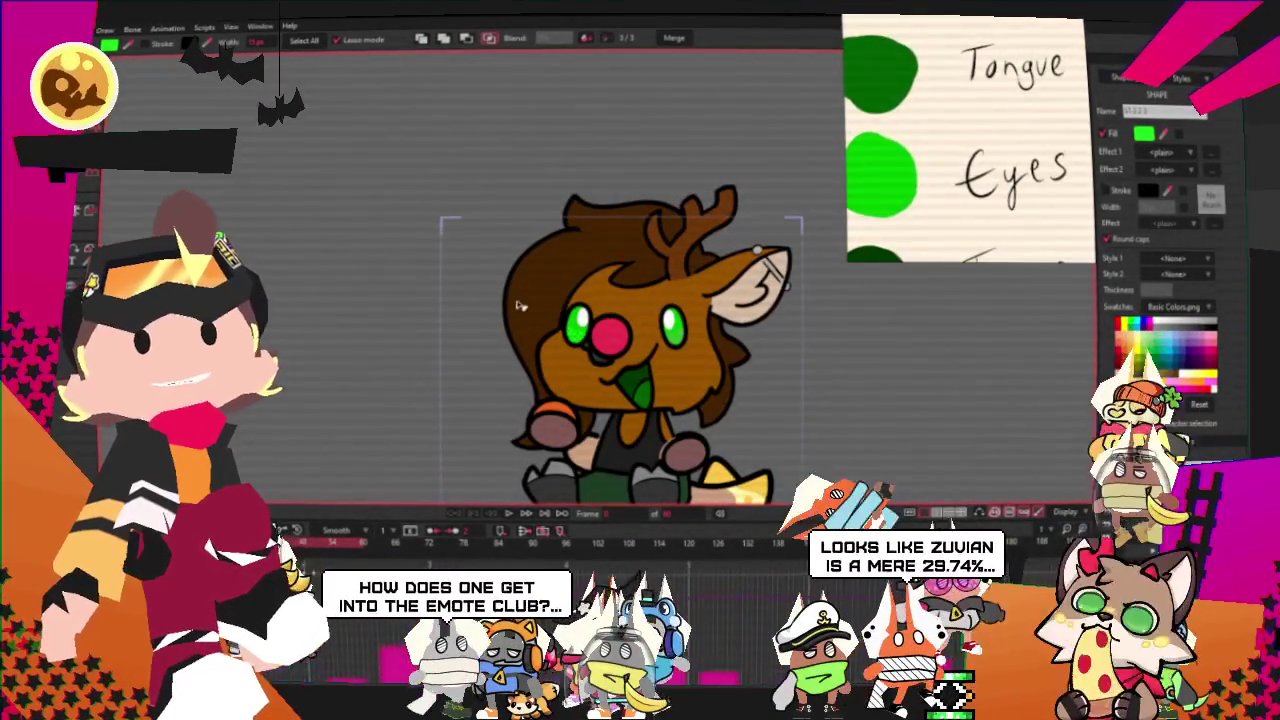
key("u")
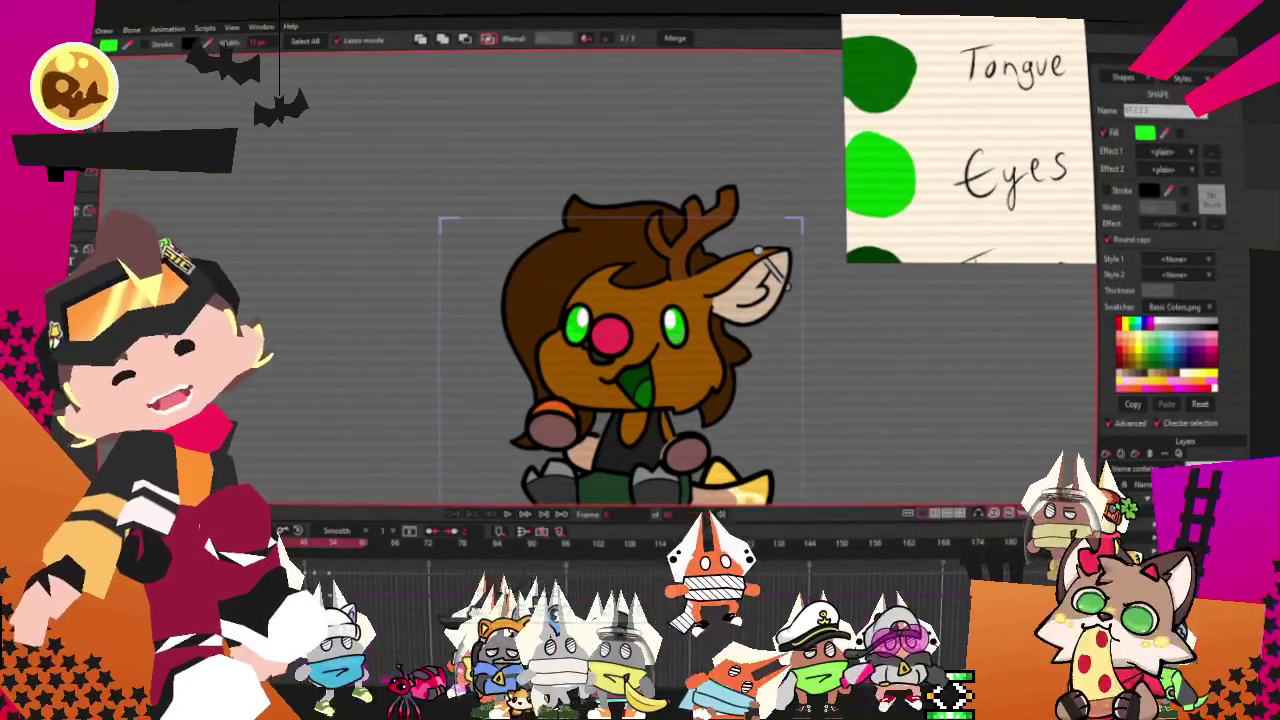
scroll(533, 413, "up", 3)
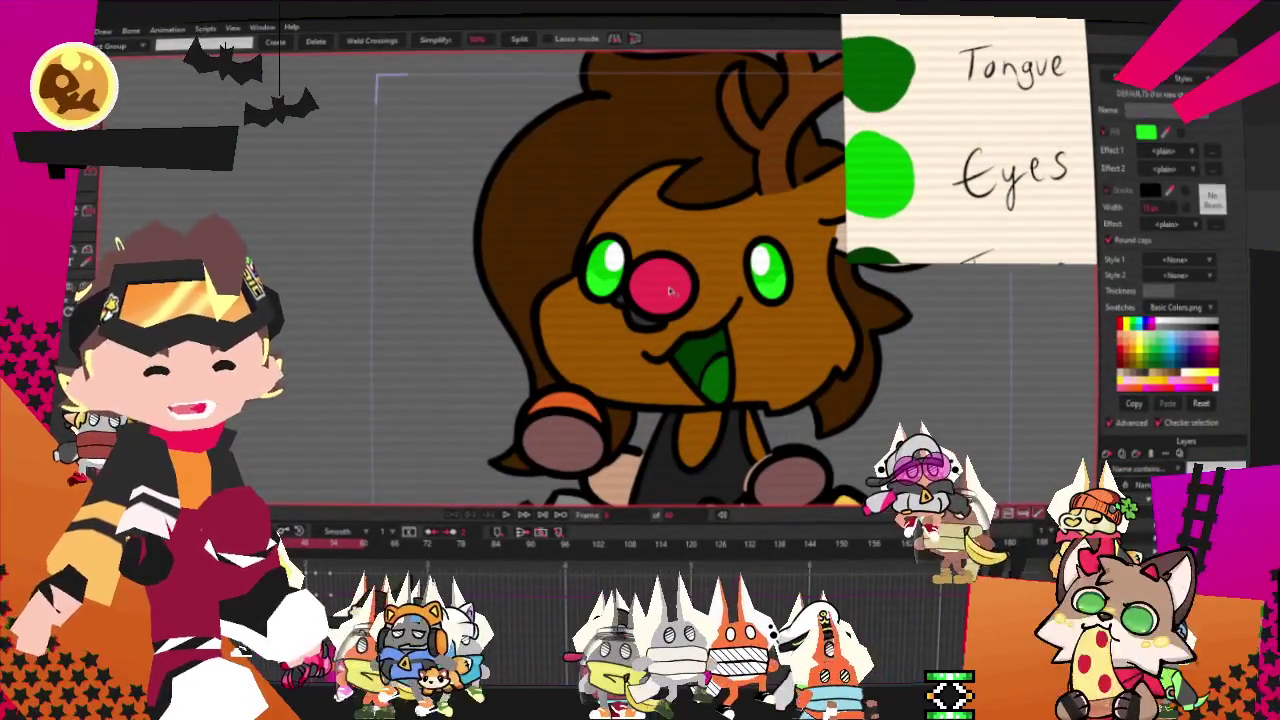
key("Return")
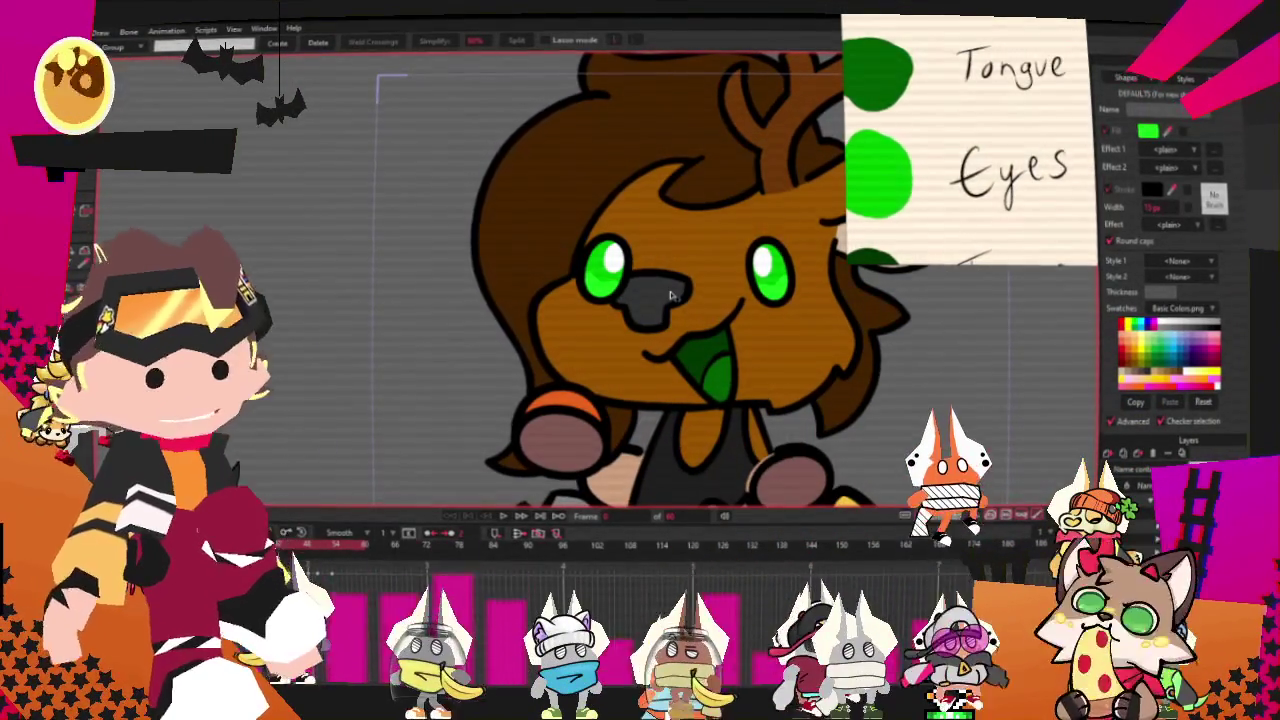
scroll(672, 295, "down", 5)
scroll(672, 295, "up", 4)
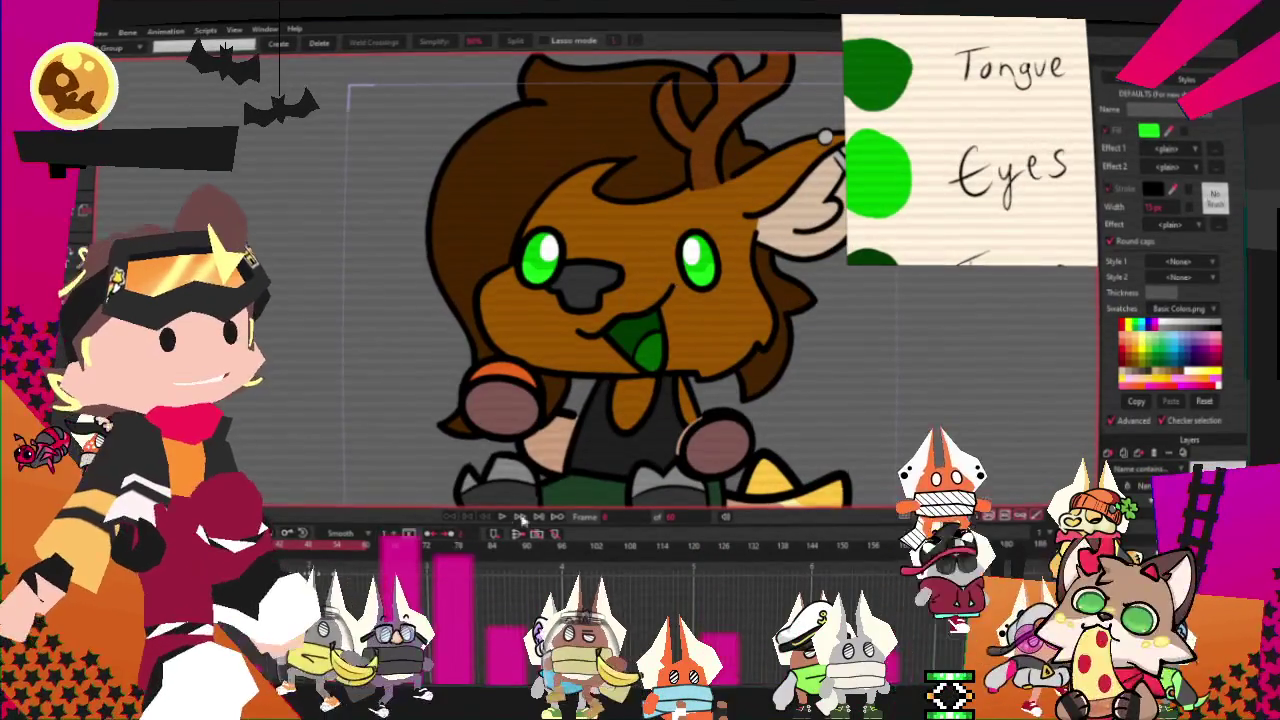
Play the animation to preview the bounce, then switch back to Clip Studio Paint.
left_click(506, 517)
scroll(560, 325, "down", 2)
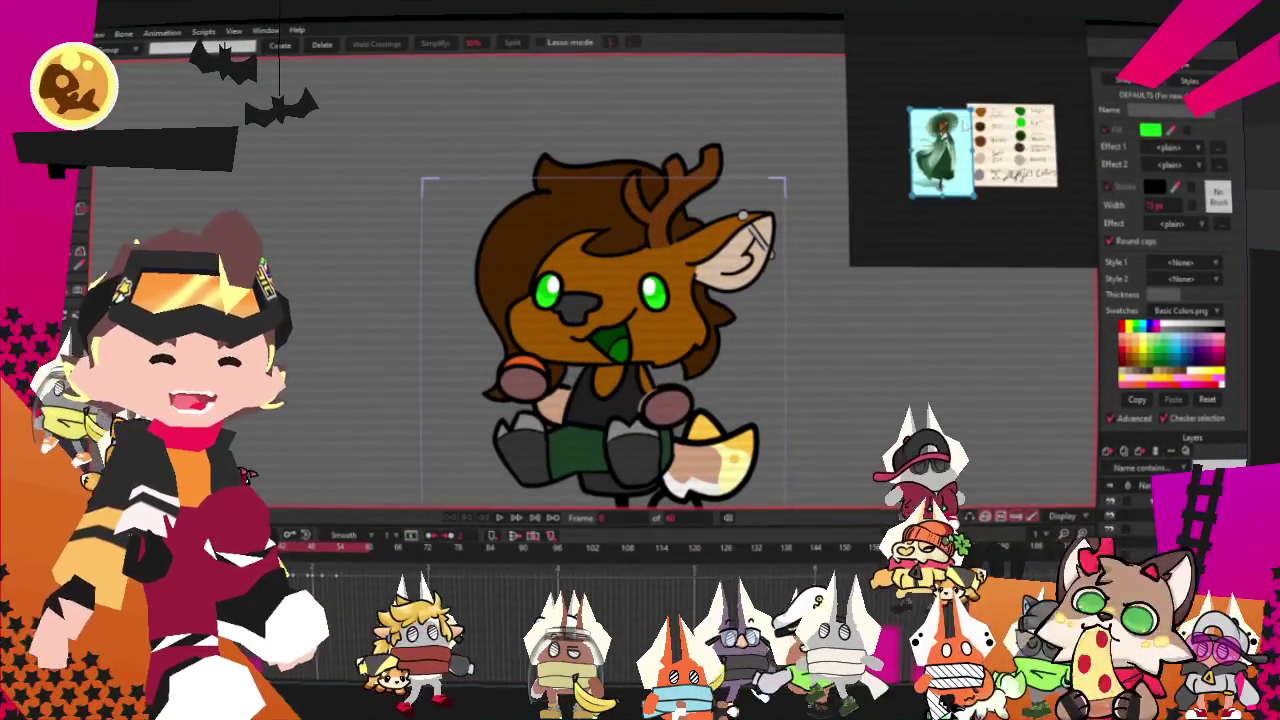
scroll(933, 133, "up", 3)
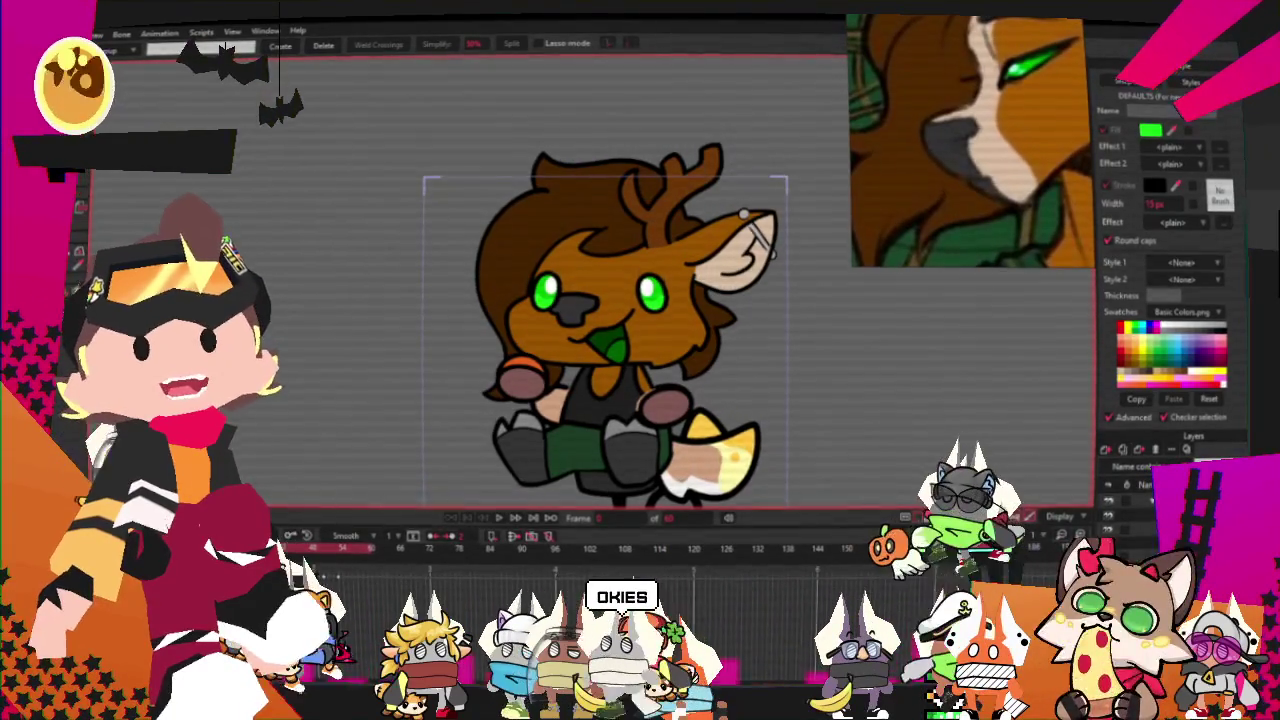
key("alt+Tab")
scroll(694, 360, "up", 1)
scroll(694, 360, "up", 2)
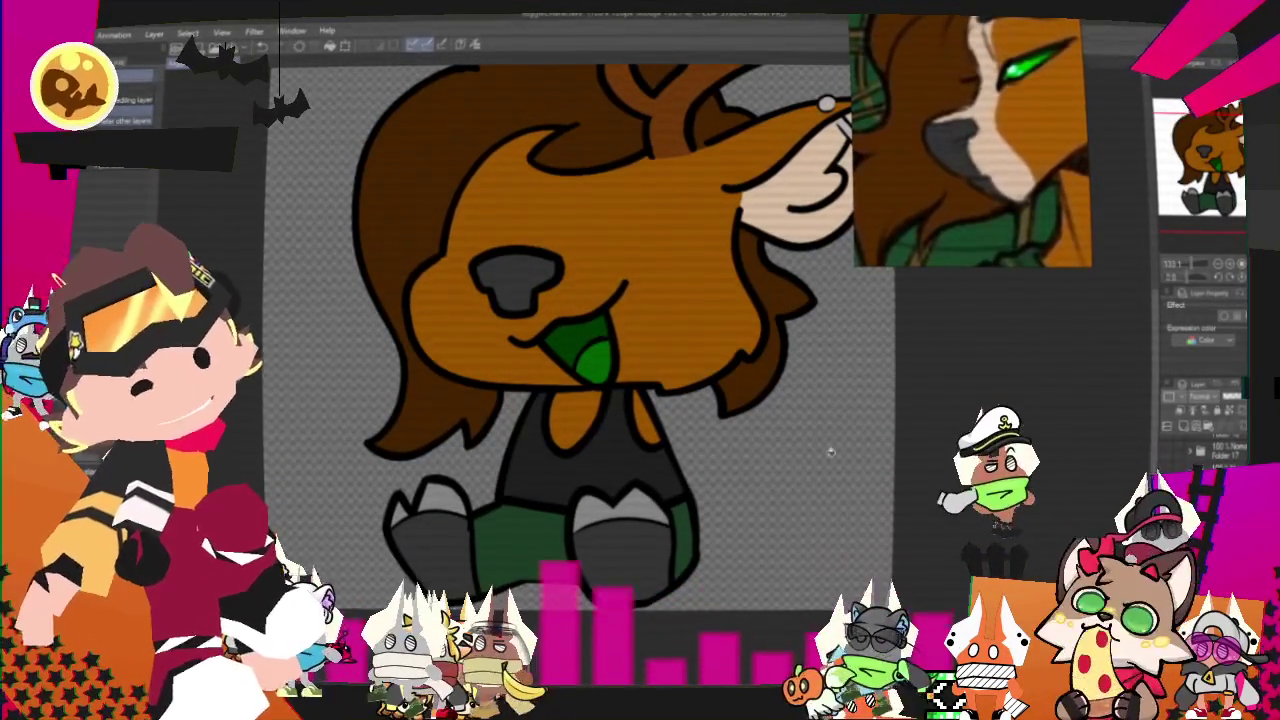
Lasso-select a loose area around the deer's nose, then transform and confirm it.
key("m")
left_click_drag(575, 285, 572, 295)
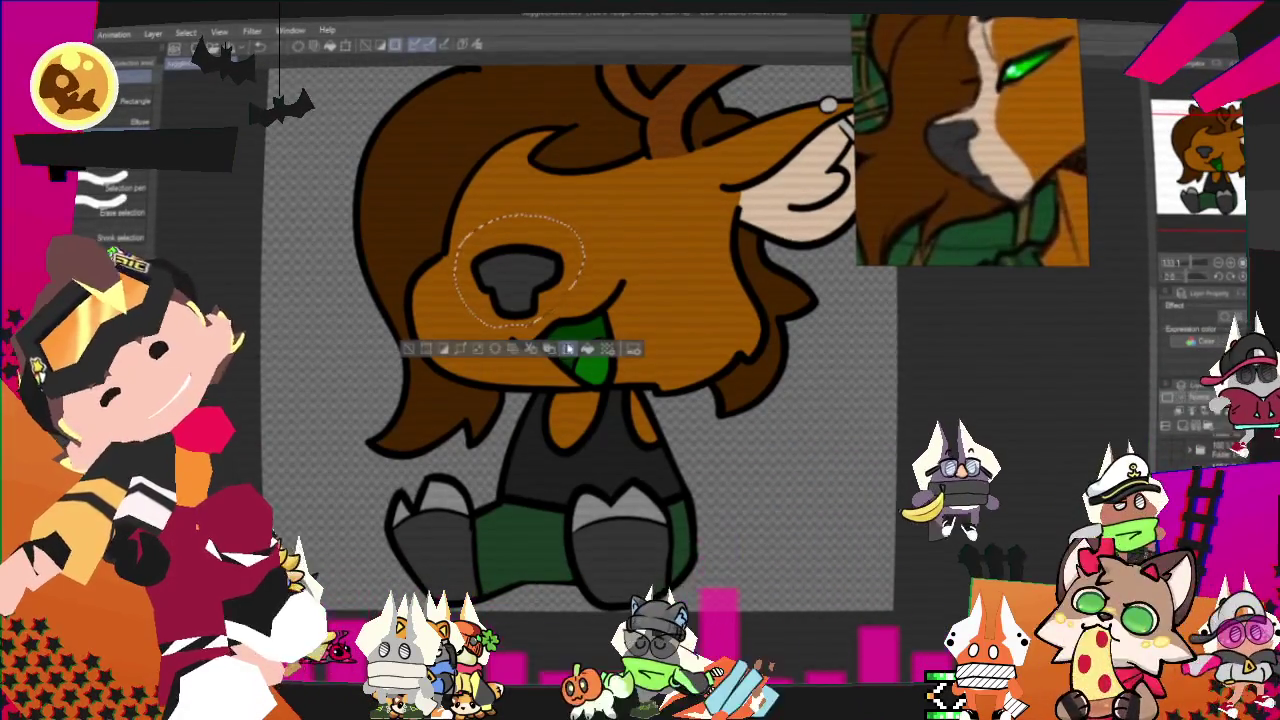
left_click(568, 349)
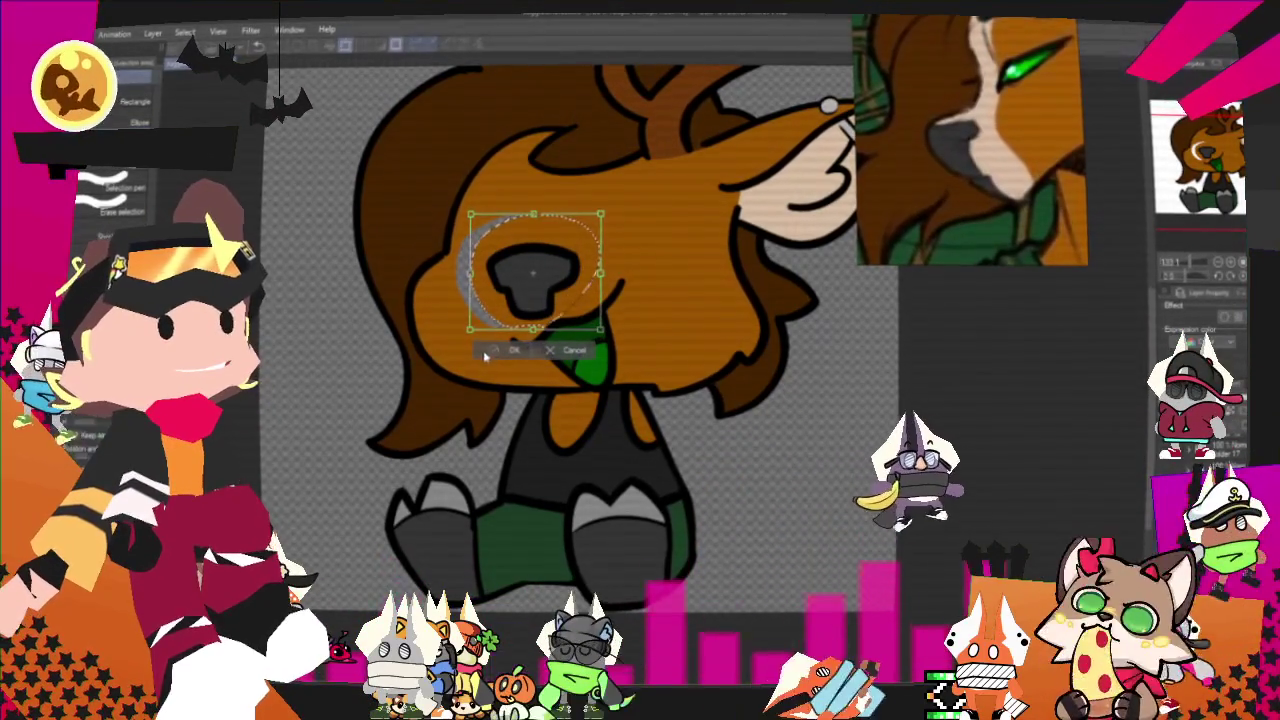
left_click(495, 351)
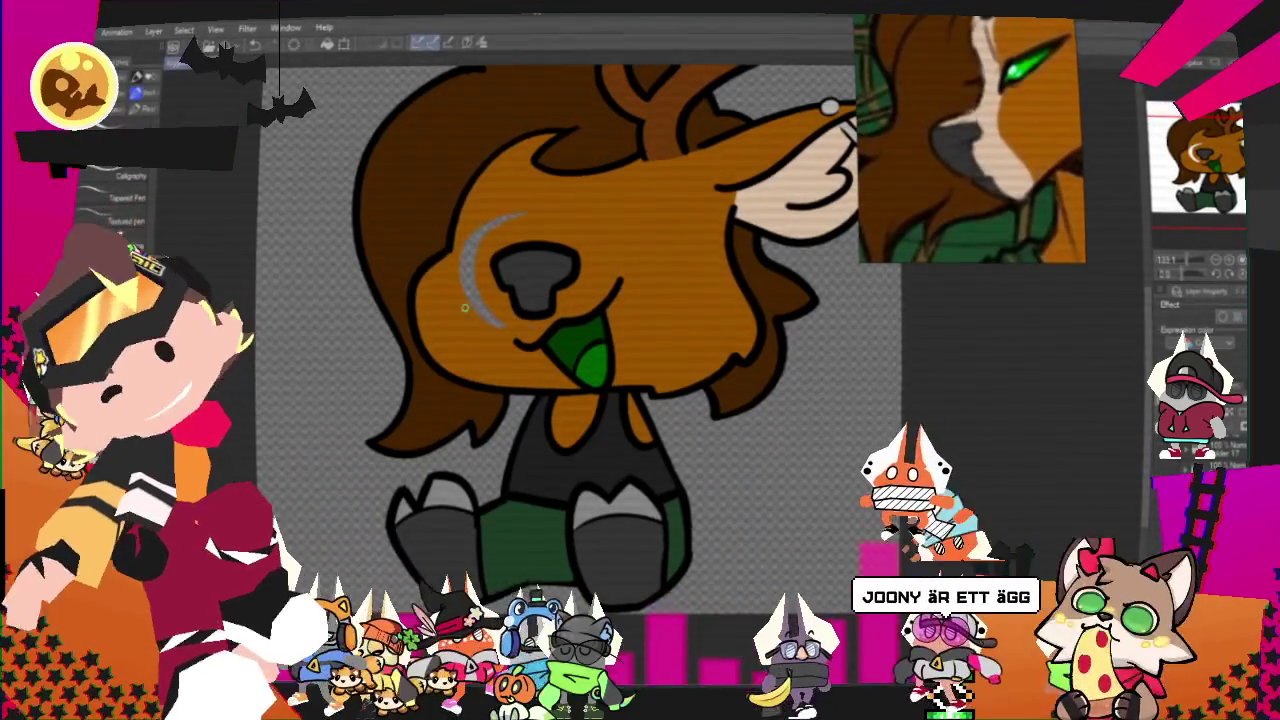
With the pen, draw cream guide lines down both sides of the muzzle.
key("p")
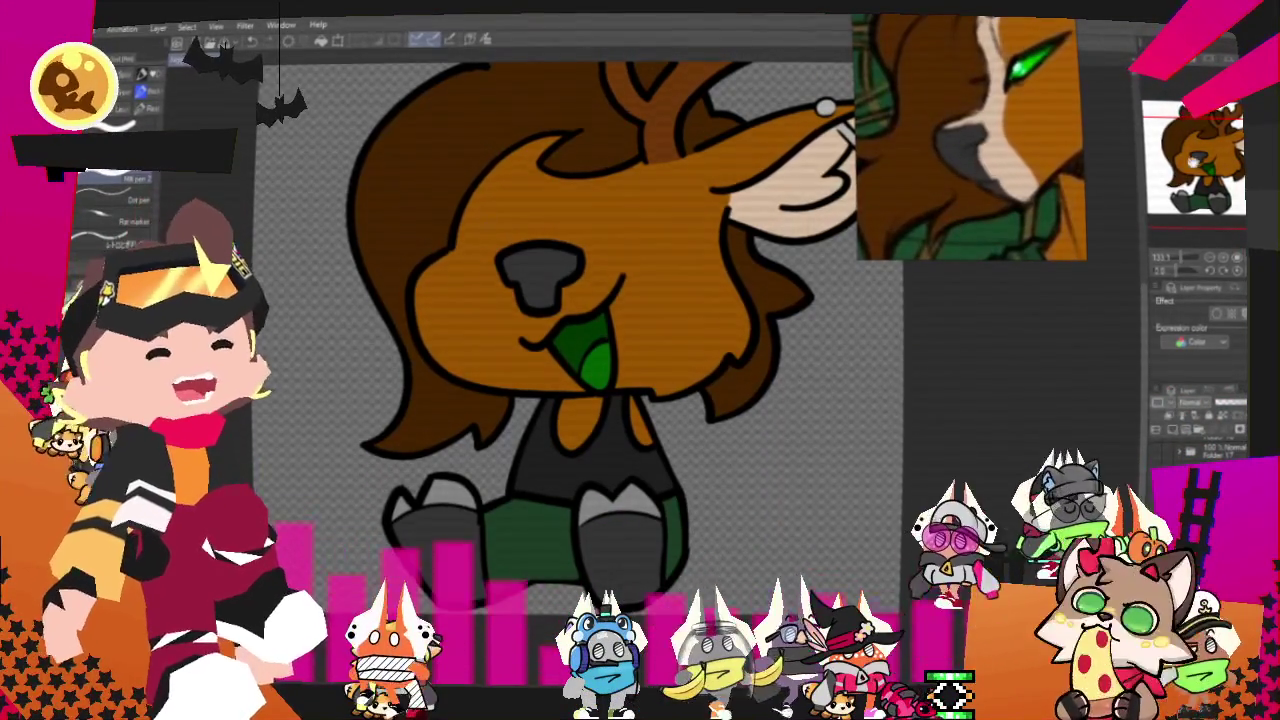
left_click_drag(624, 277, 594, 377)
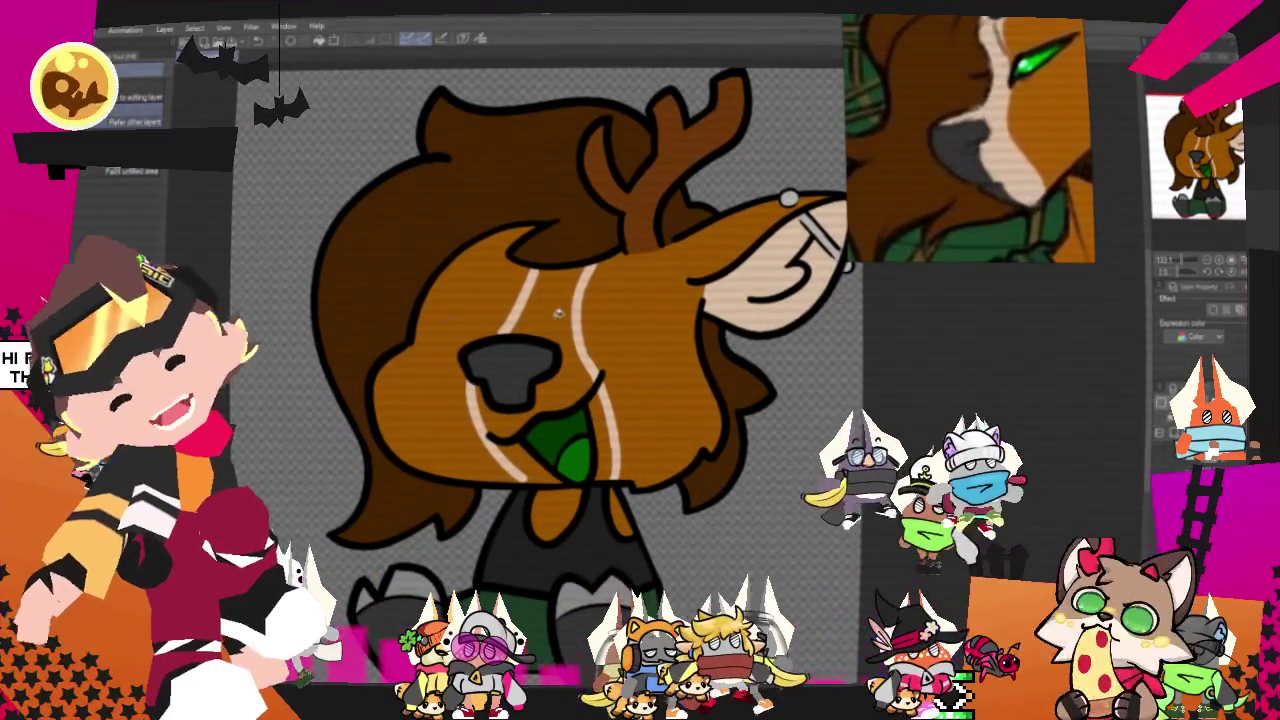
key("p")
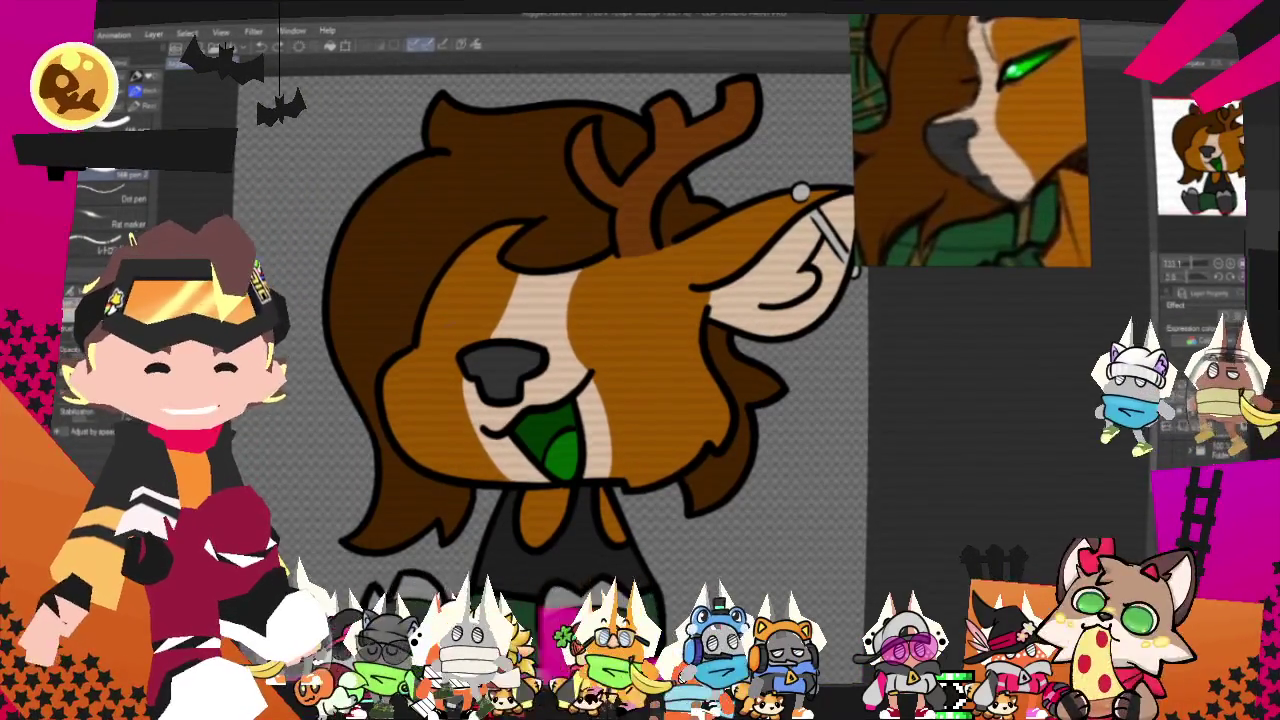
Fill the area between the cream guide lines with cream, zooming in around the nose.
scroll(508, 328, "up", 2)
scroll(508, 328, "up", 1)
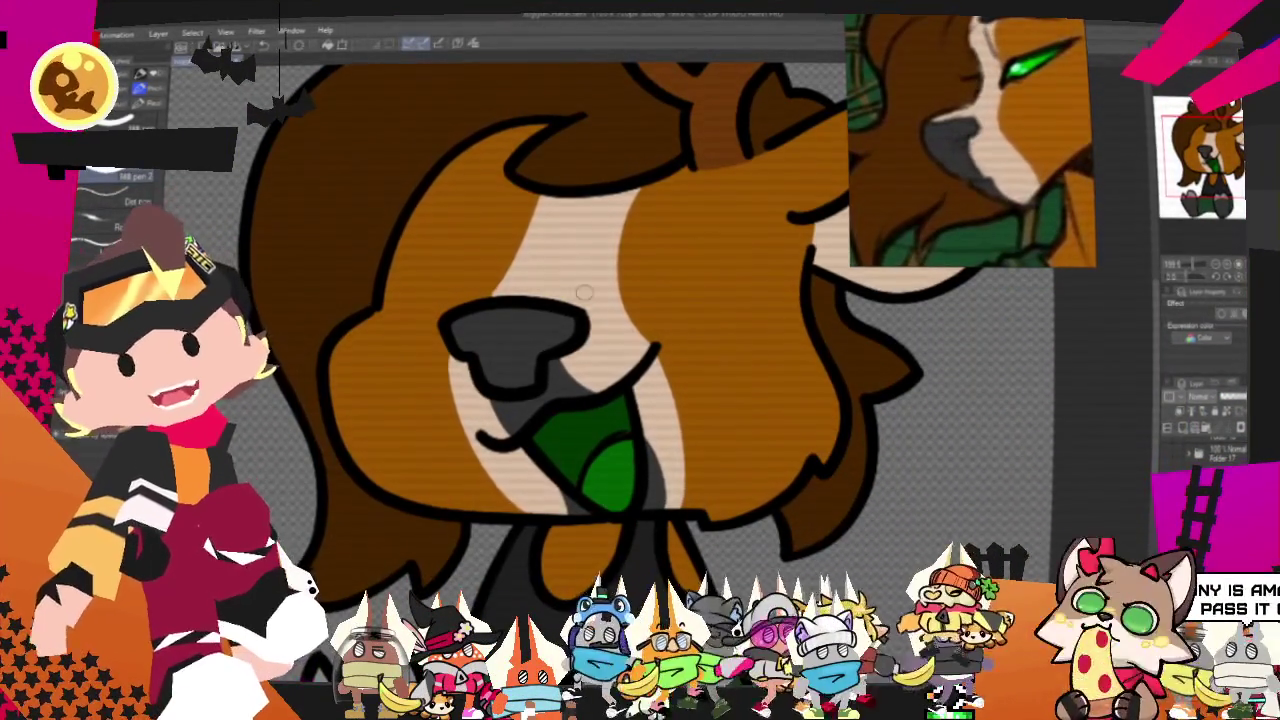
scroll(620, 455, "down", 3)
scroll(647, 428, "up", 3)
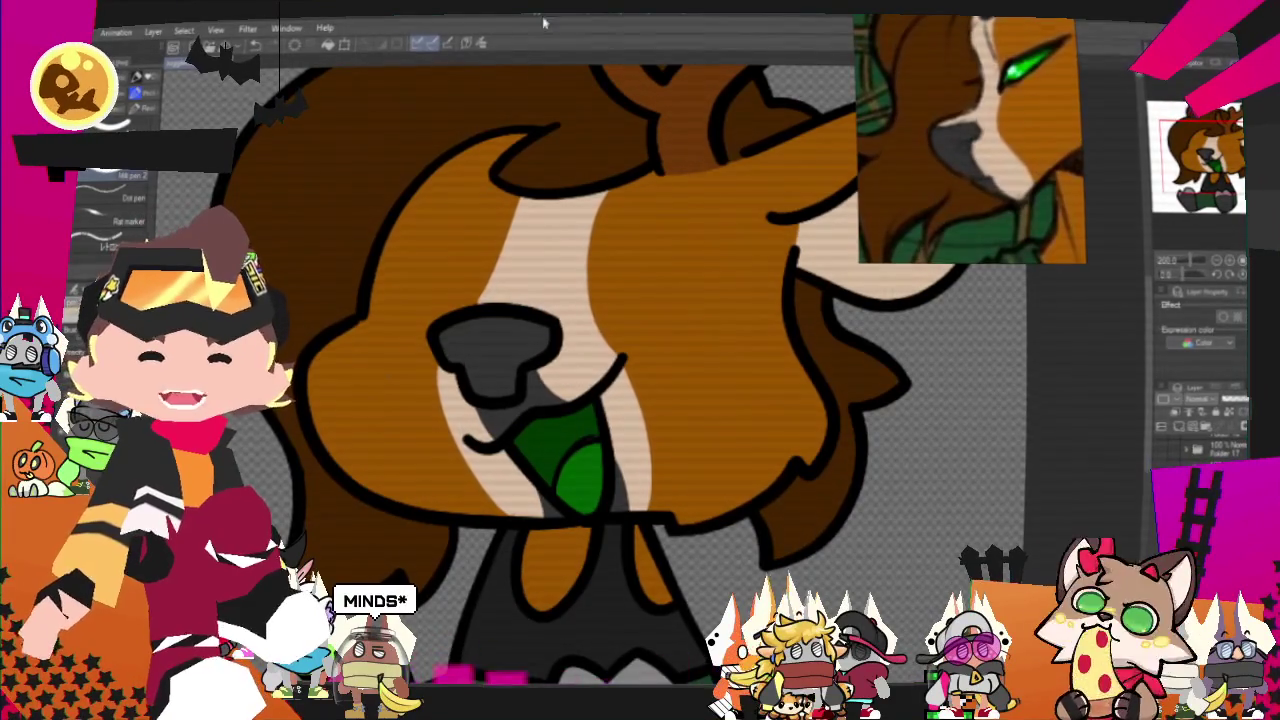
scroll(679, 196, "down", 2)
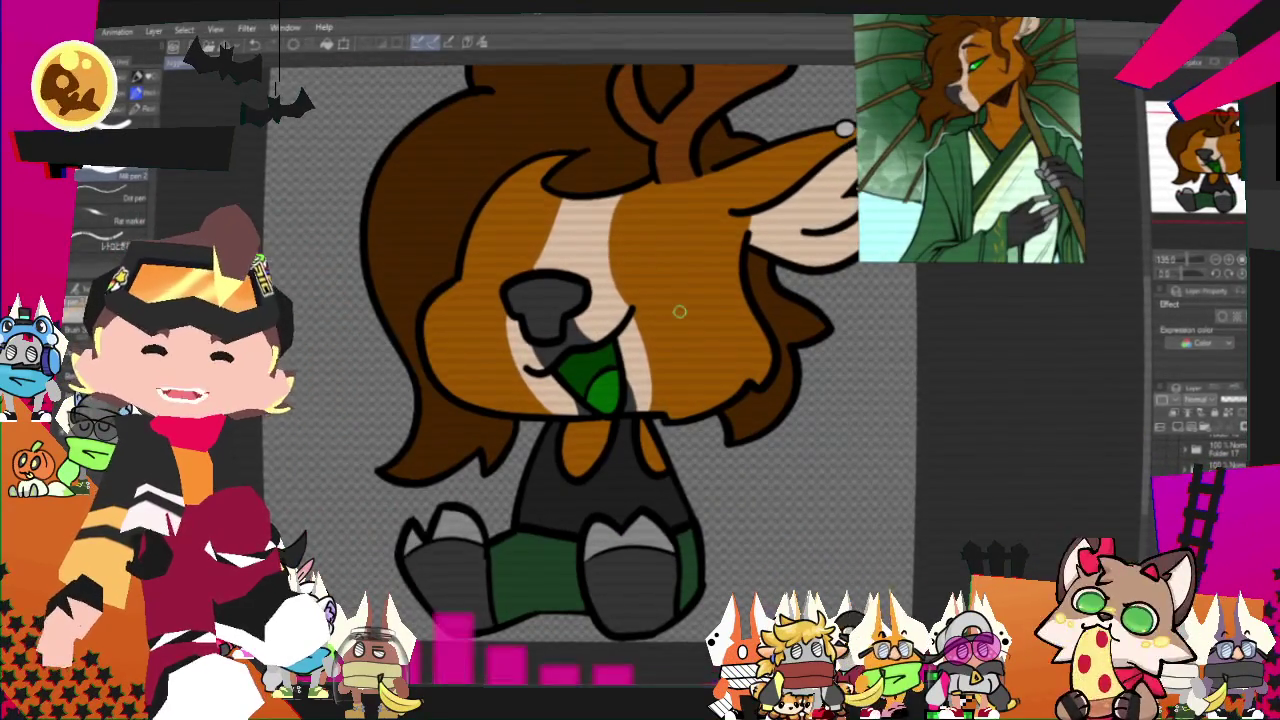
Zoom out and export the drawing as a single-layer PNG over the existing image.
scroll(679, 312, "down", 1)
scroll(669, 323, "down", 2)
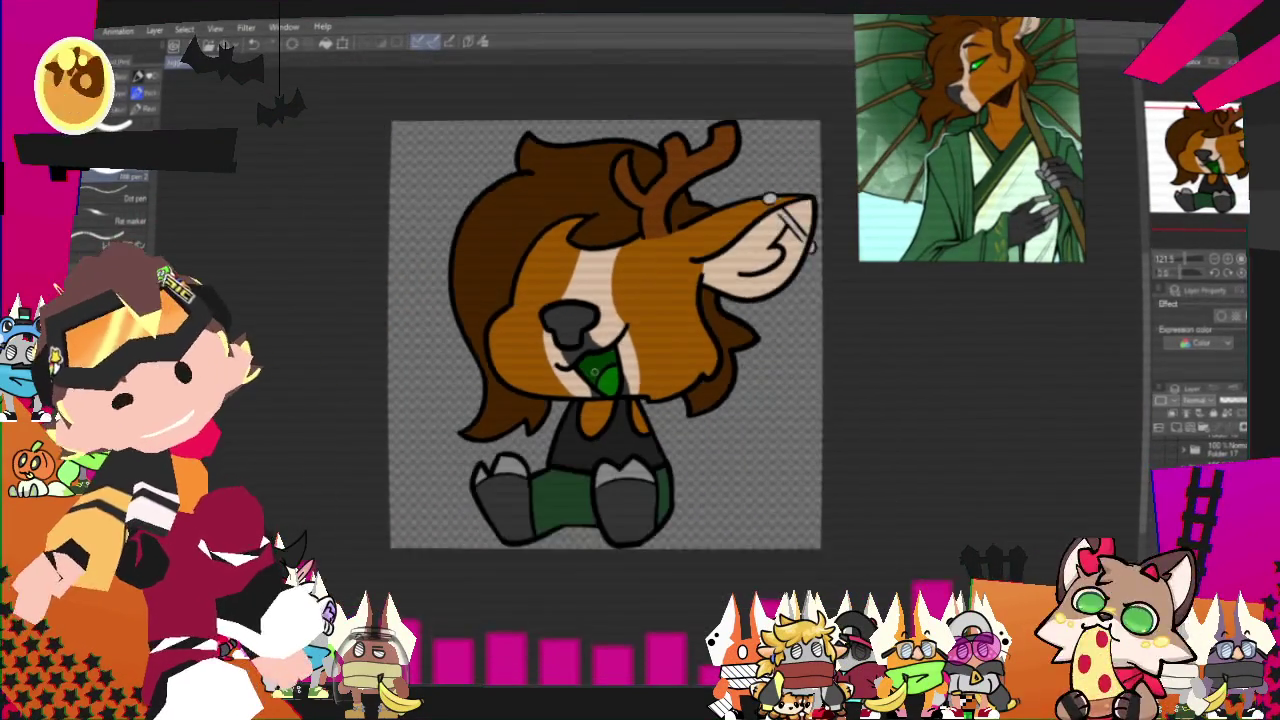
scroll(560, 328, "up", 1)
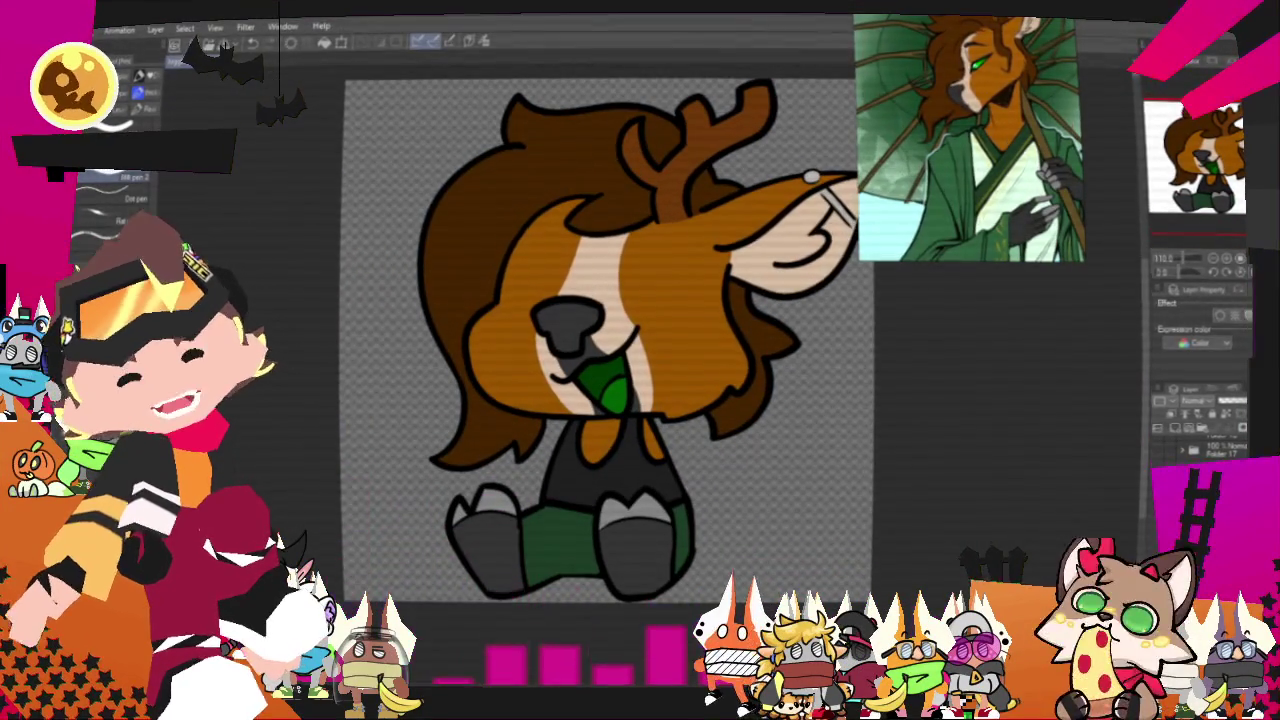
mouse_move(110, 191)
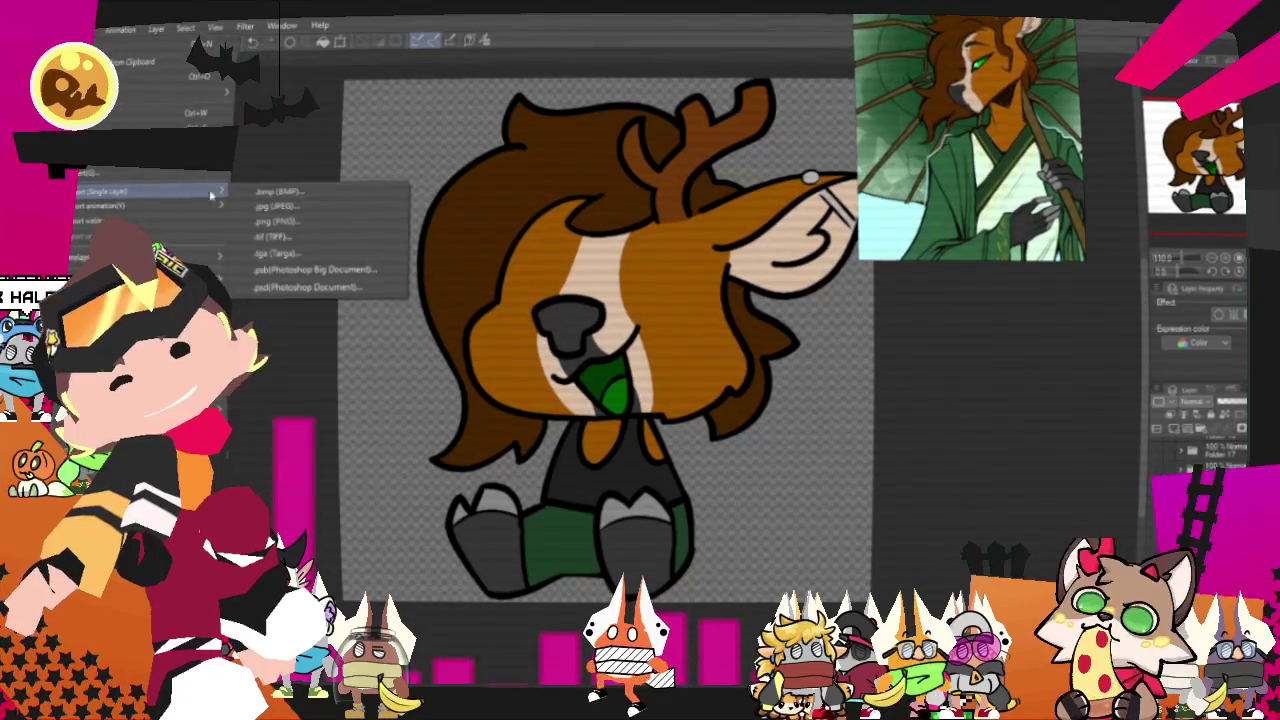
left_click(299, 224)
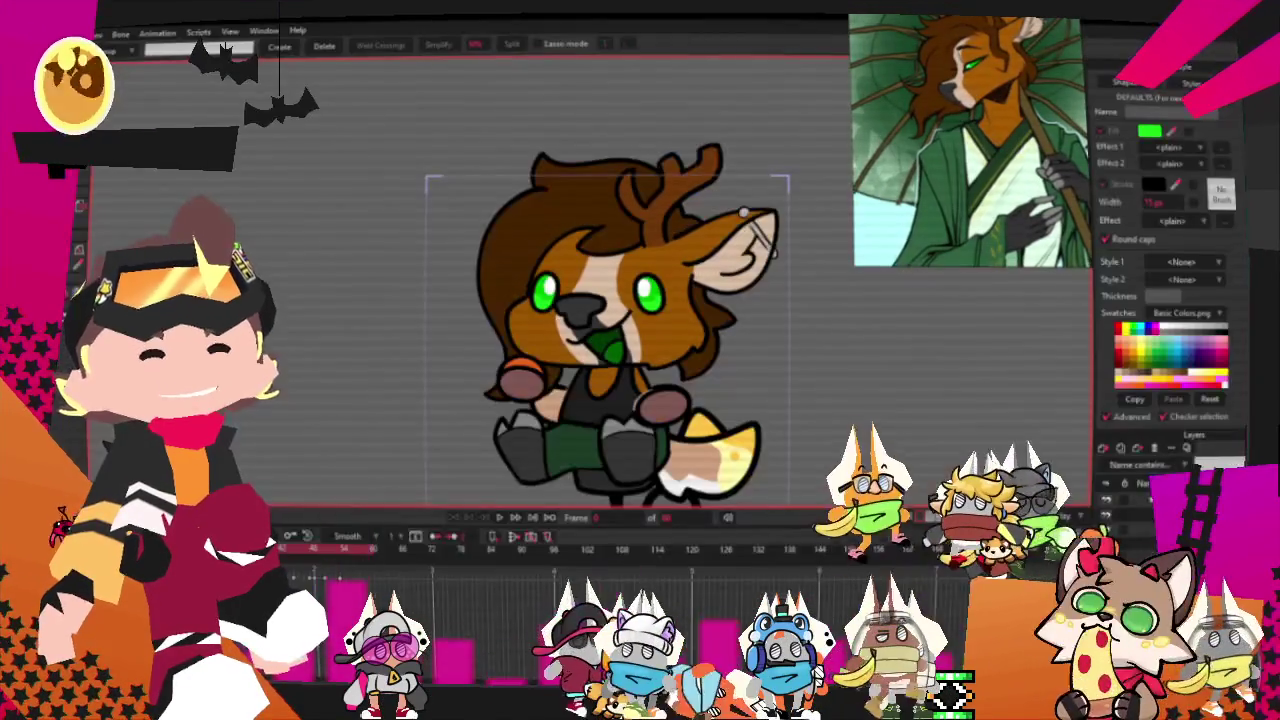
Select all the points of the deer's left eye and switch to Transform Points.
scroll(513, 270, "up", 2)
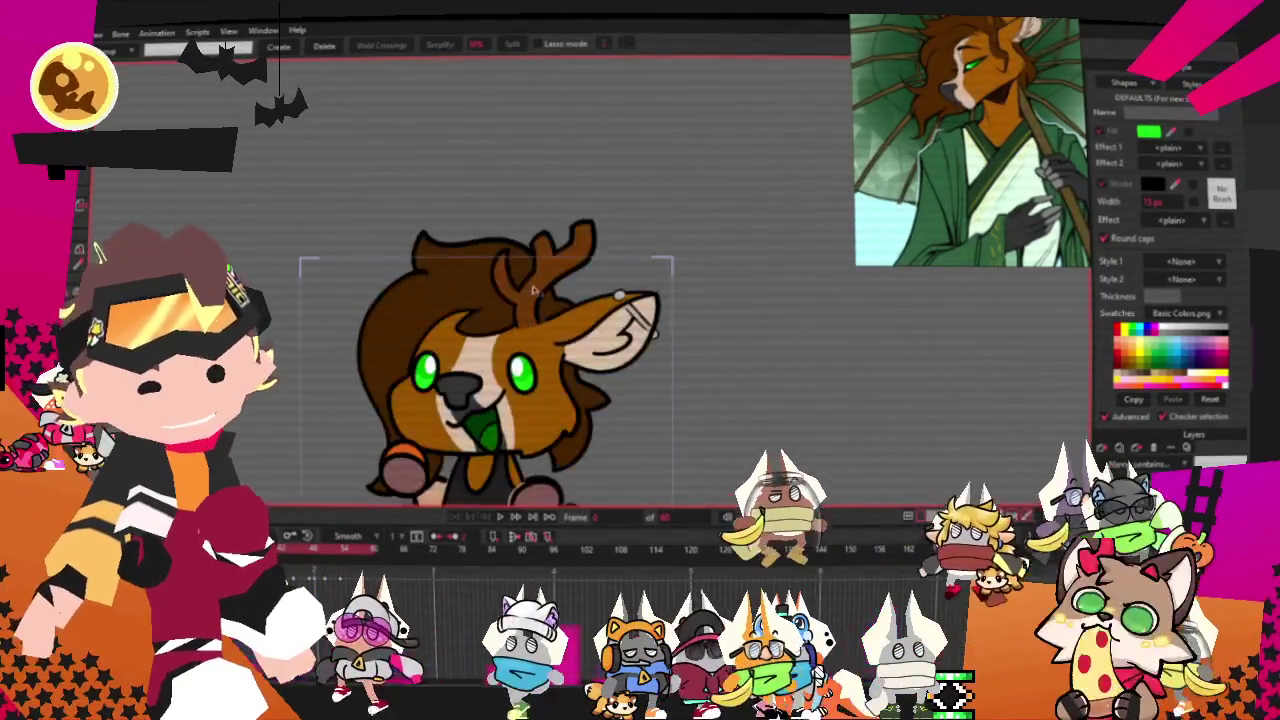
scroll(408, 420, "up", 4)
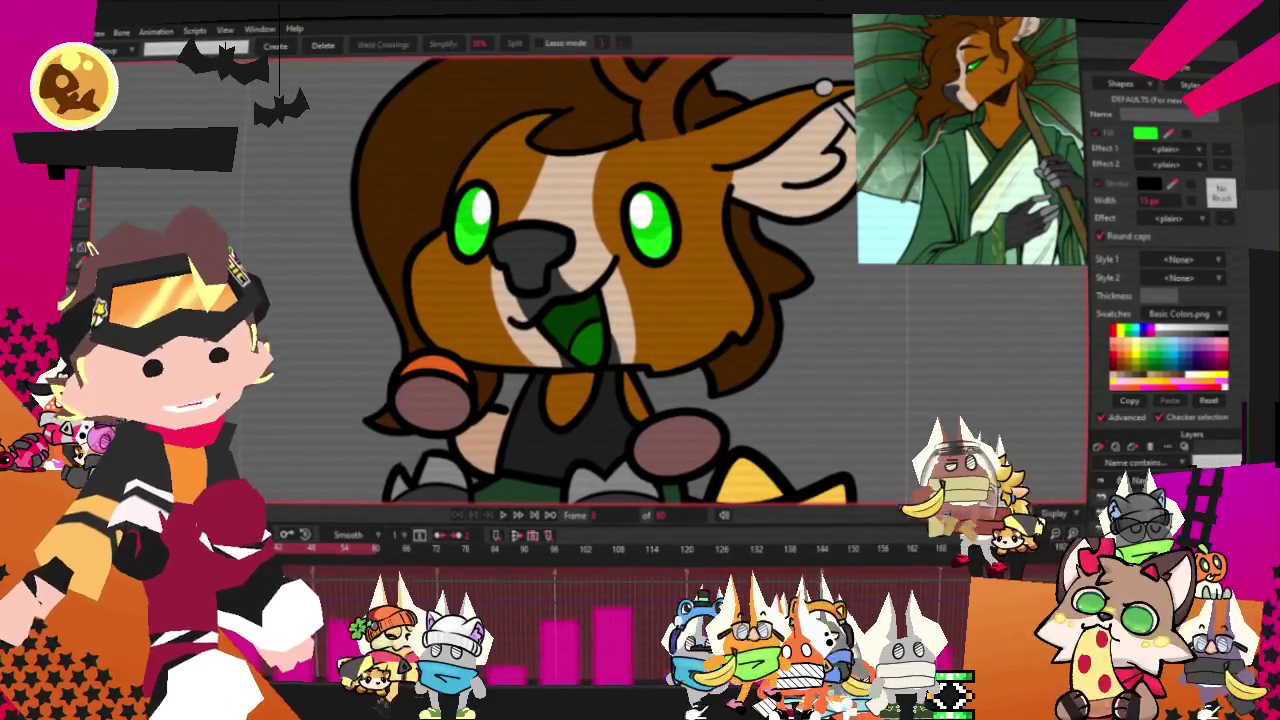
key("ctrl+a")
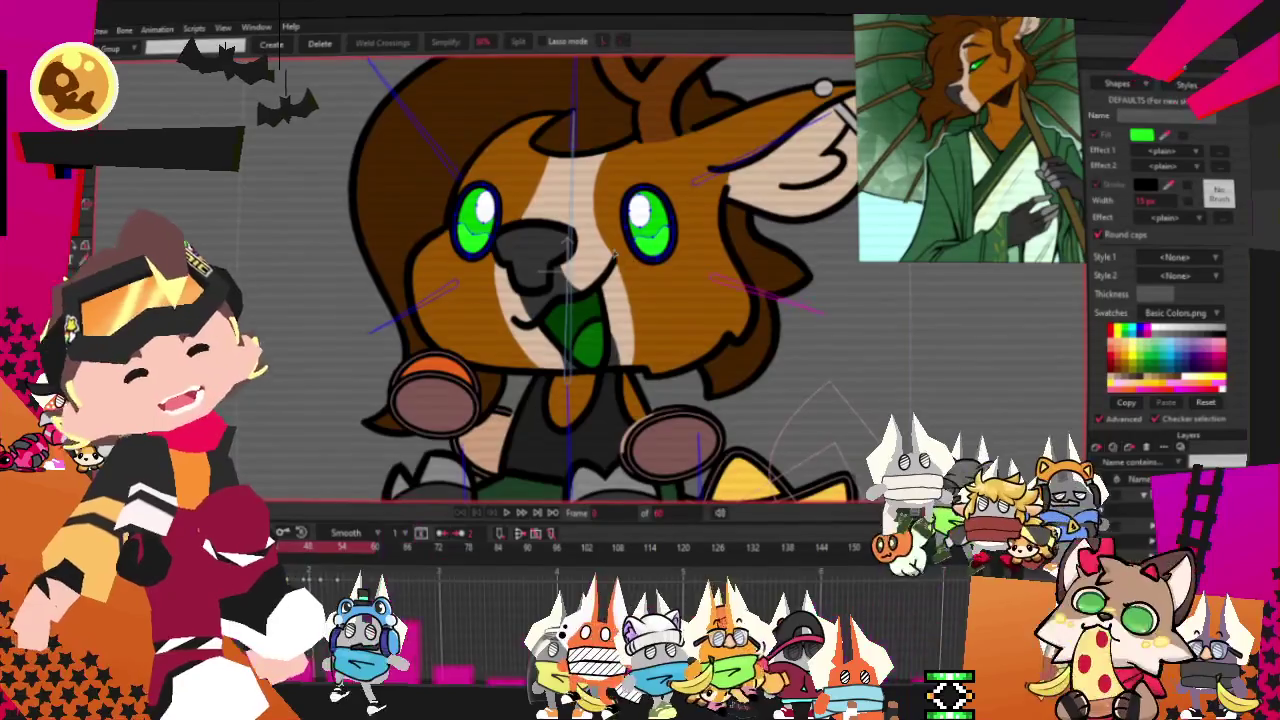
scroll(522, 104, "up", 2)
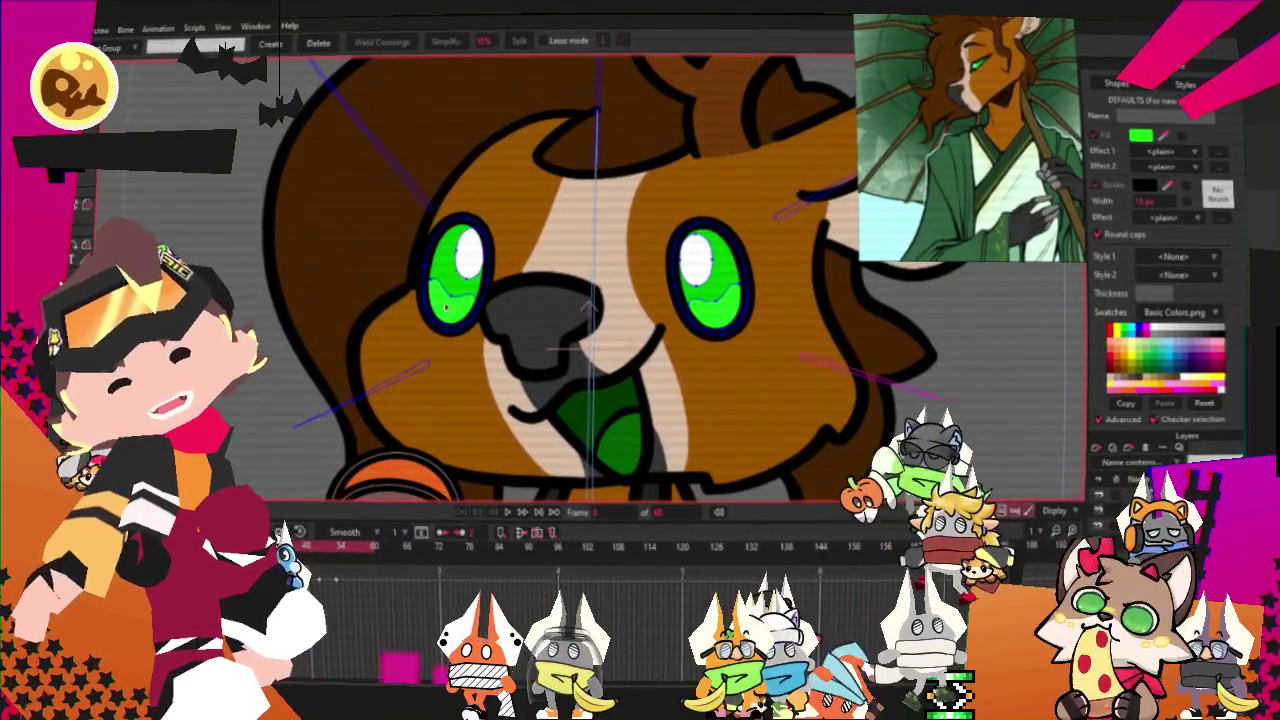
left_click_drag(354, 179, 480, 355)
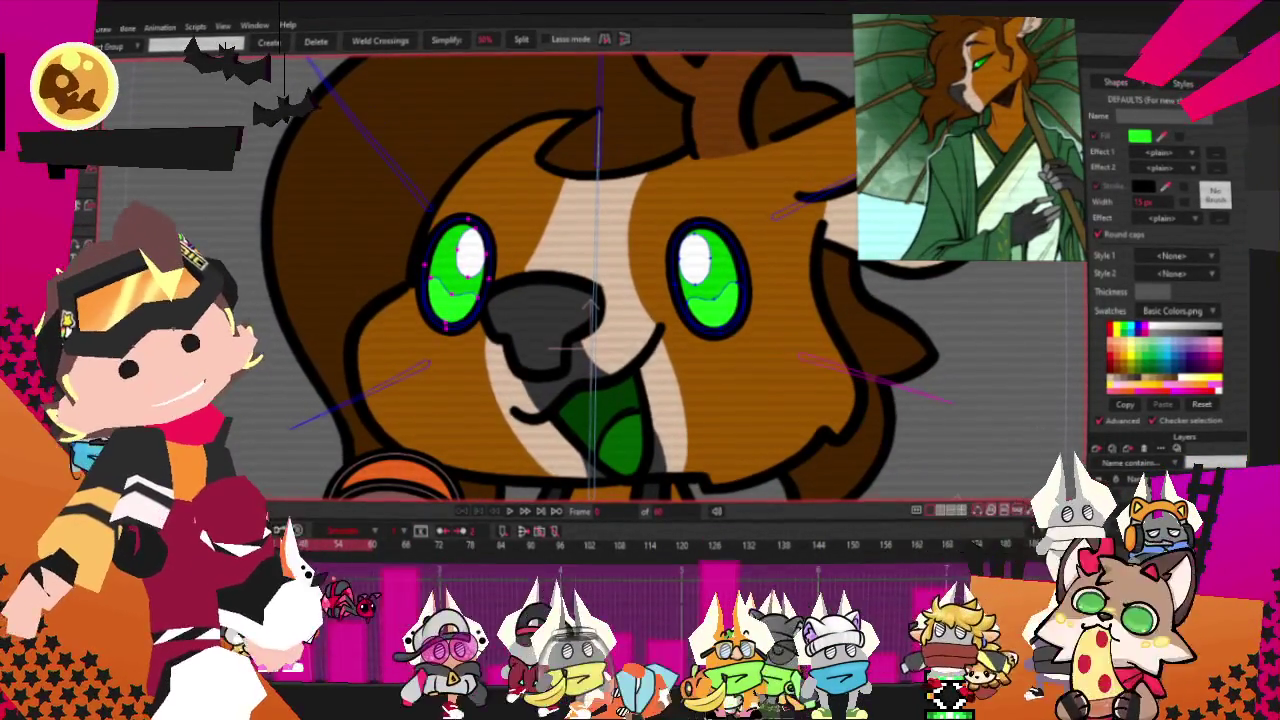
scroll(428, 223, "up", 2)
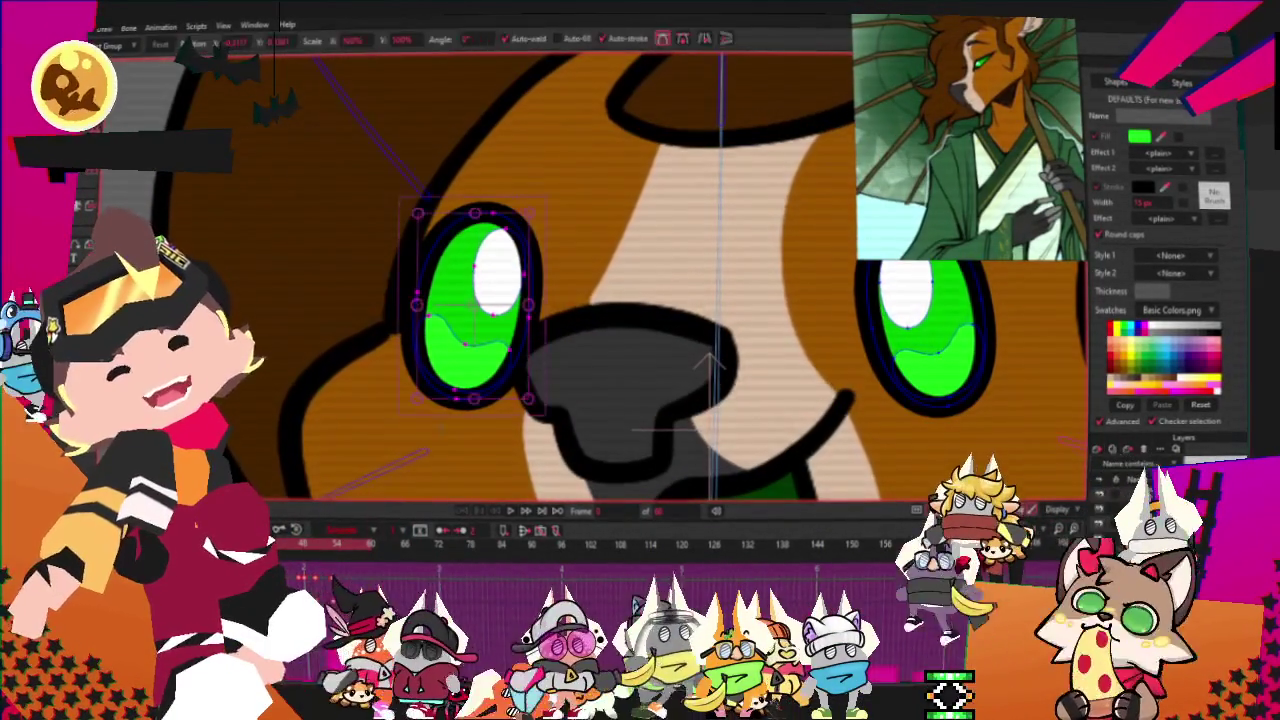
scroll(384, 351, "up", 2)
key("t")
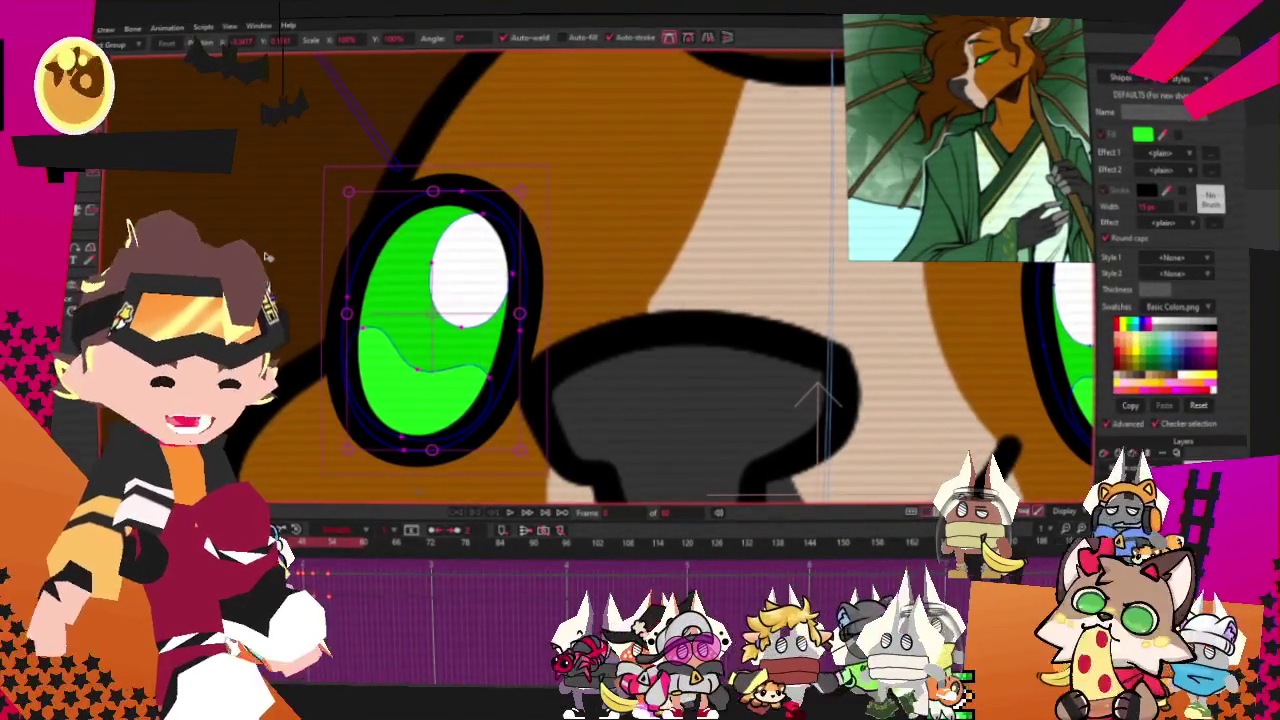
scroll(267, 257, "down", 3)
scroll(267, 257, "down", 3)
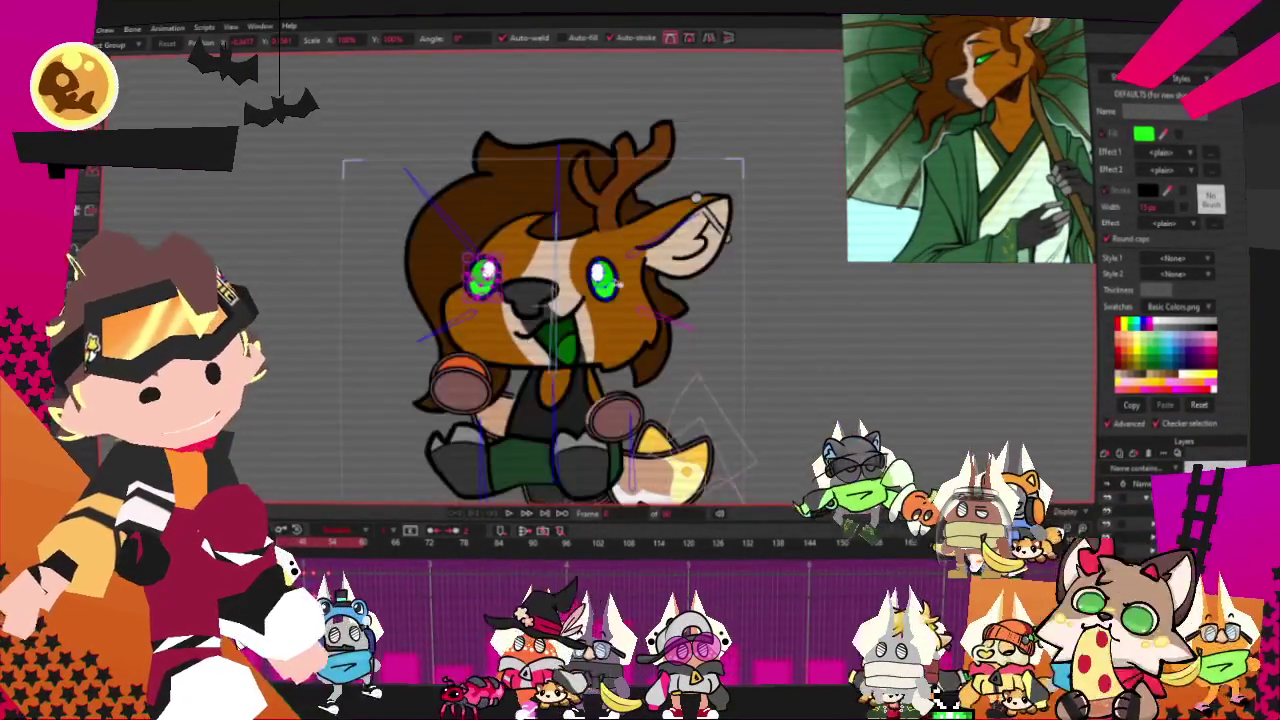
Play the bounce animation, then stop it to rewind to frame 0.
scroll(450, 300, "up", 3)
key("space")
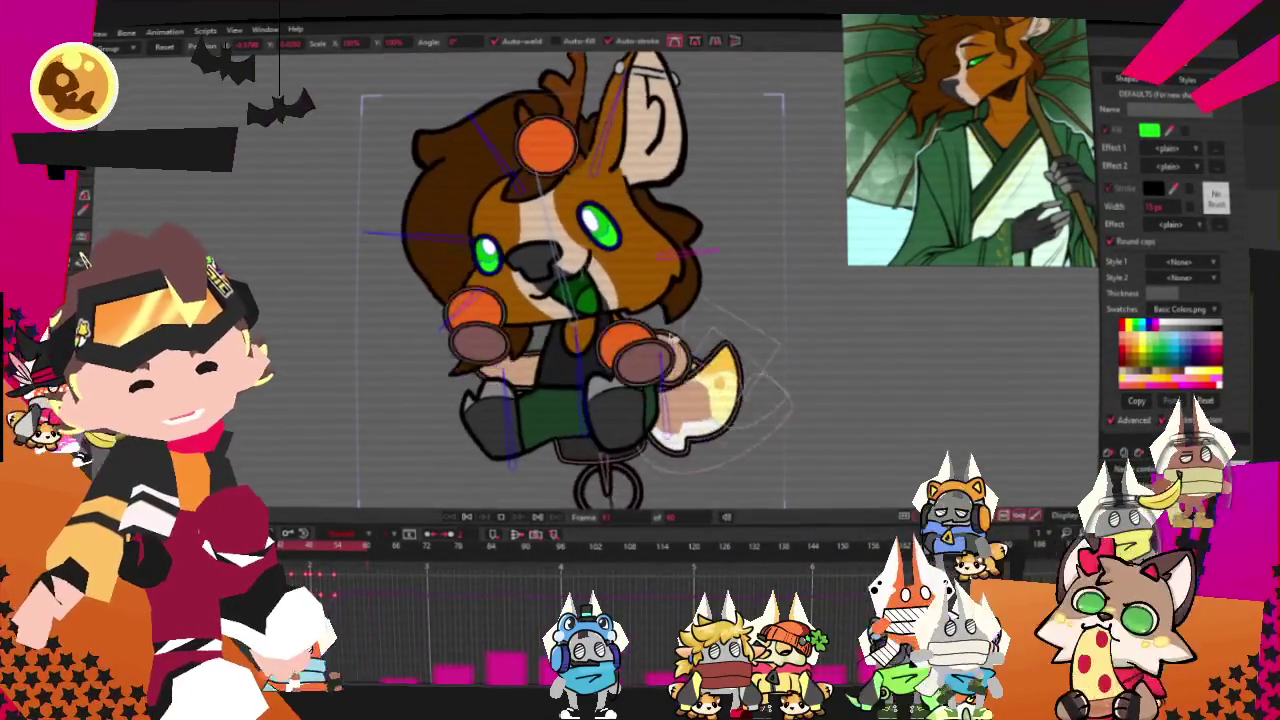
left_click(473, 518)
key("ctrl+z")
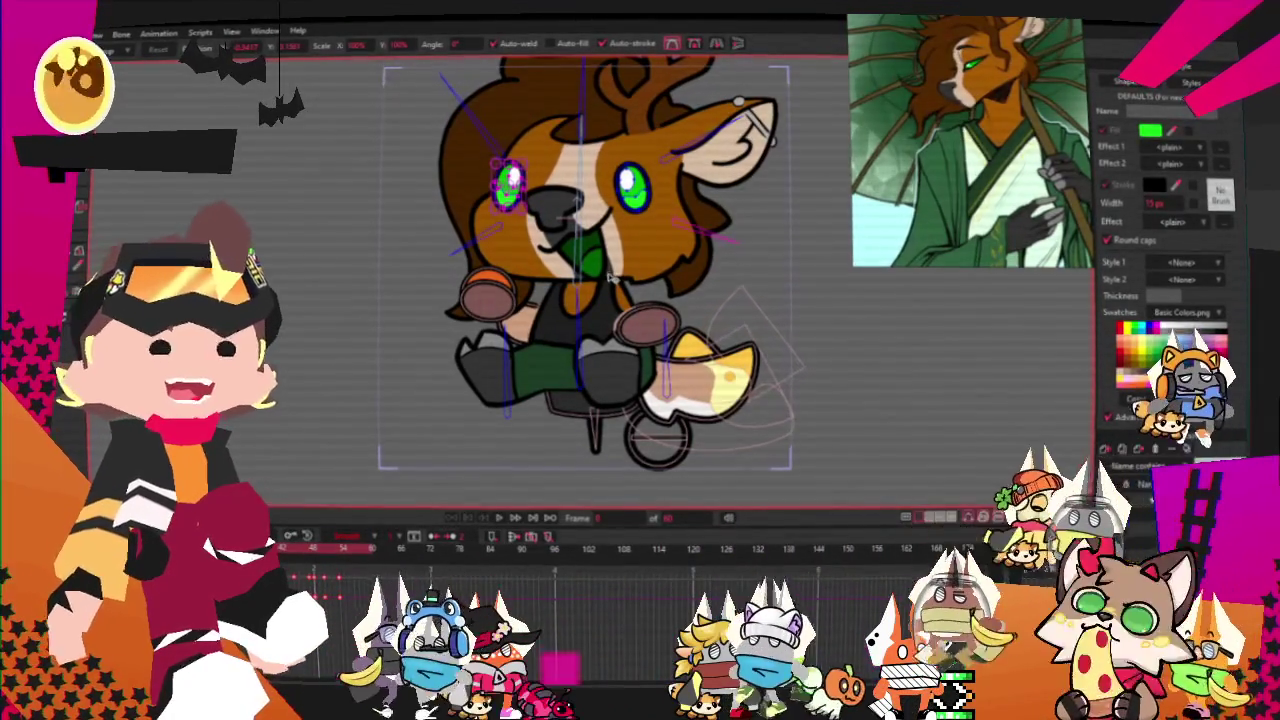
Select the right paw pad ellipse as a whole shape with Select Shape.
scroll(597, 381, "up", 3)
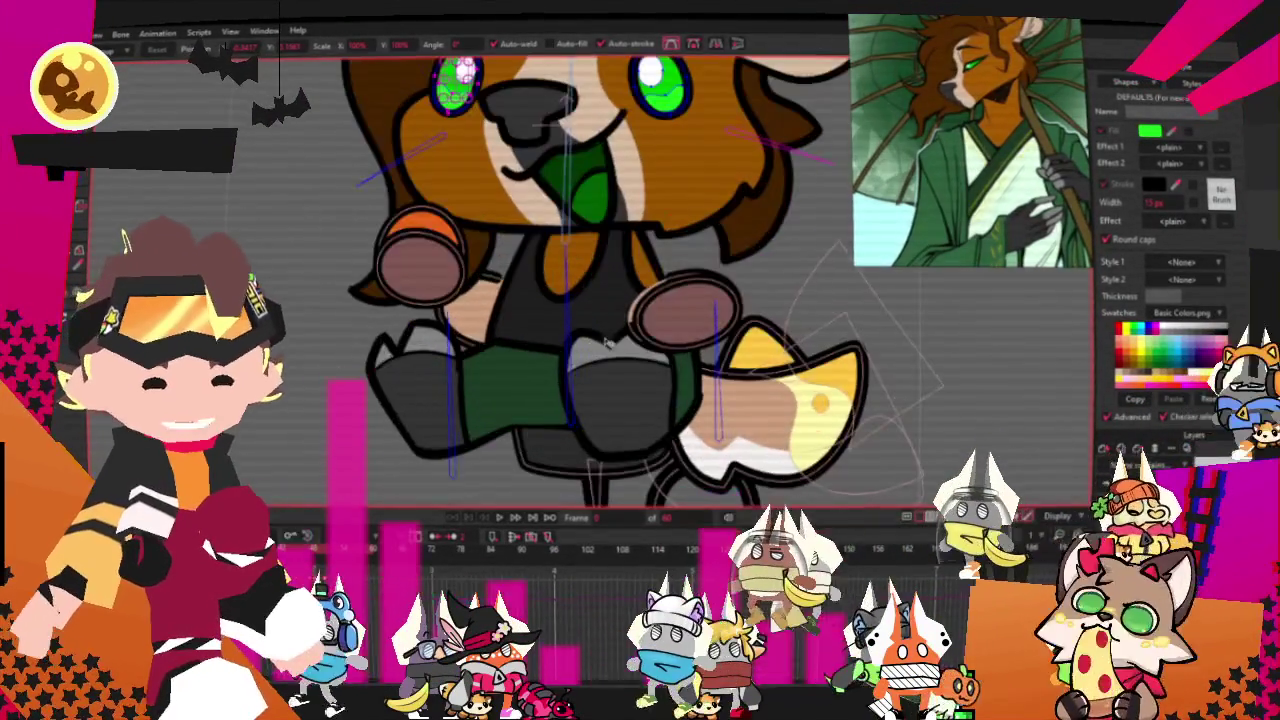
left_click(632, 312)
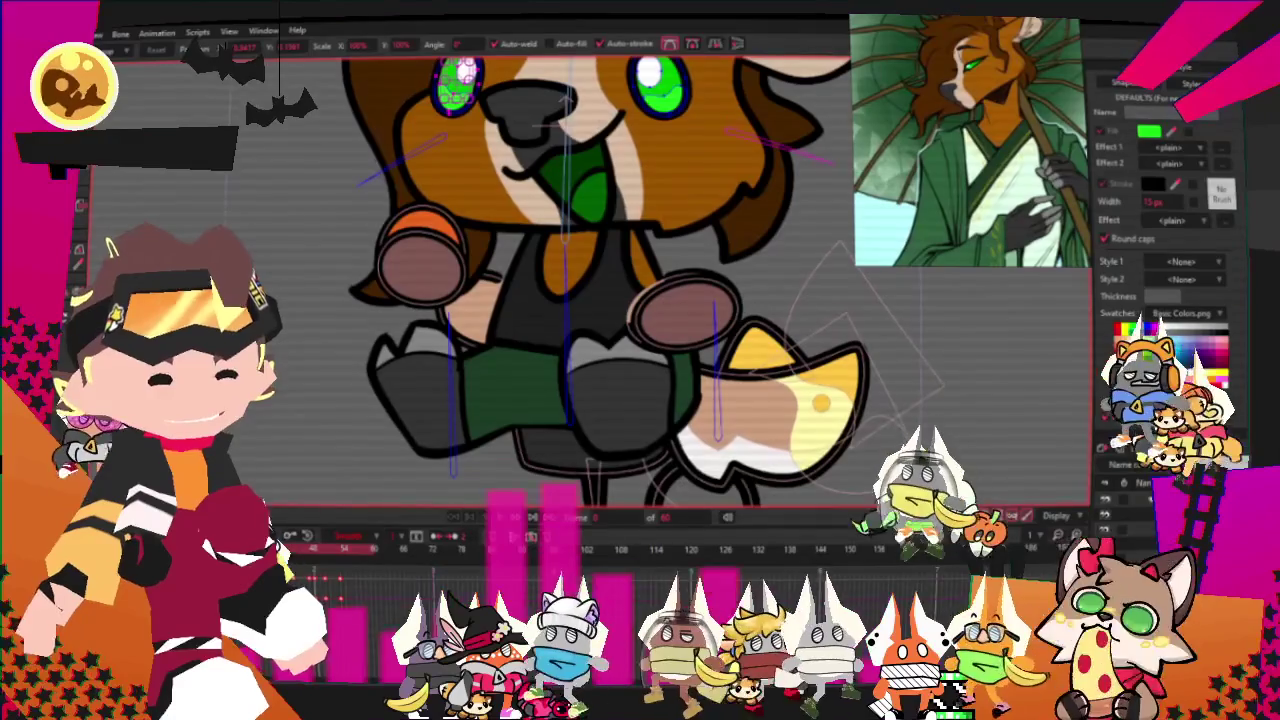
key("q")
left_click(675, 311)
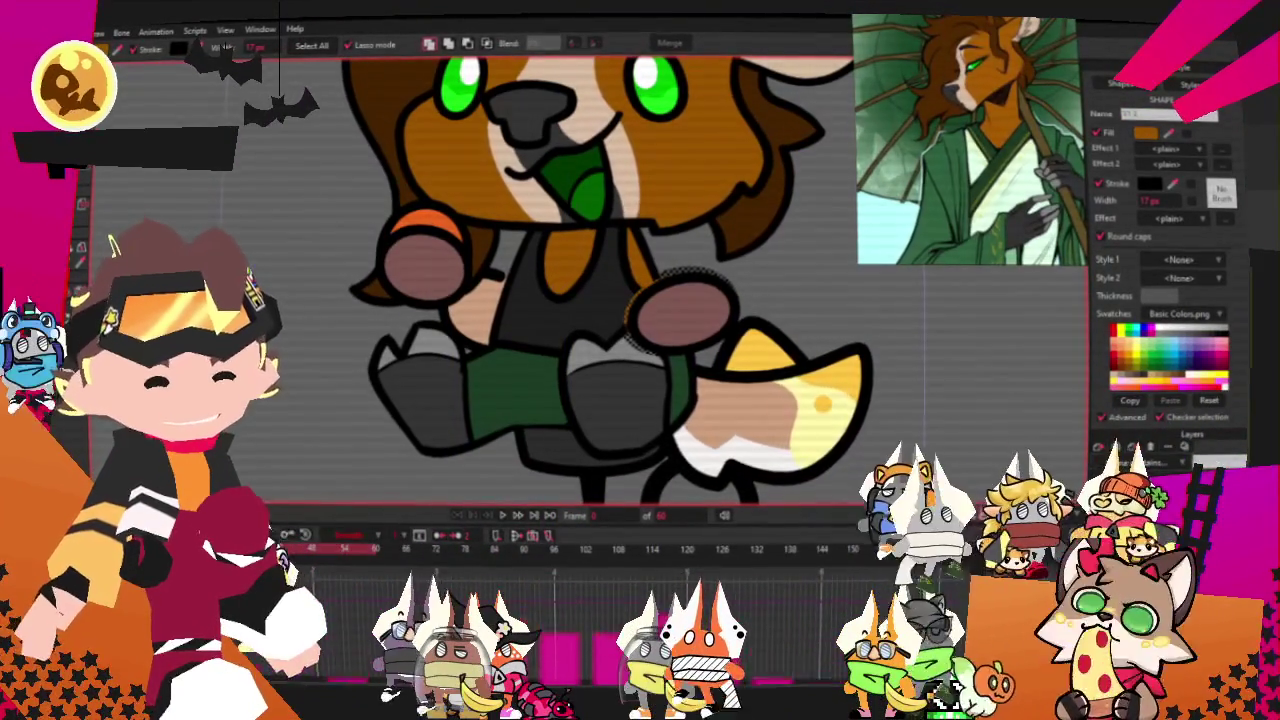
Fill the shape beside the deer's left arm with orange.
left_click(470, 300)
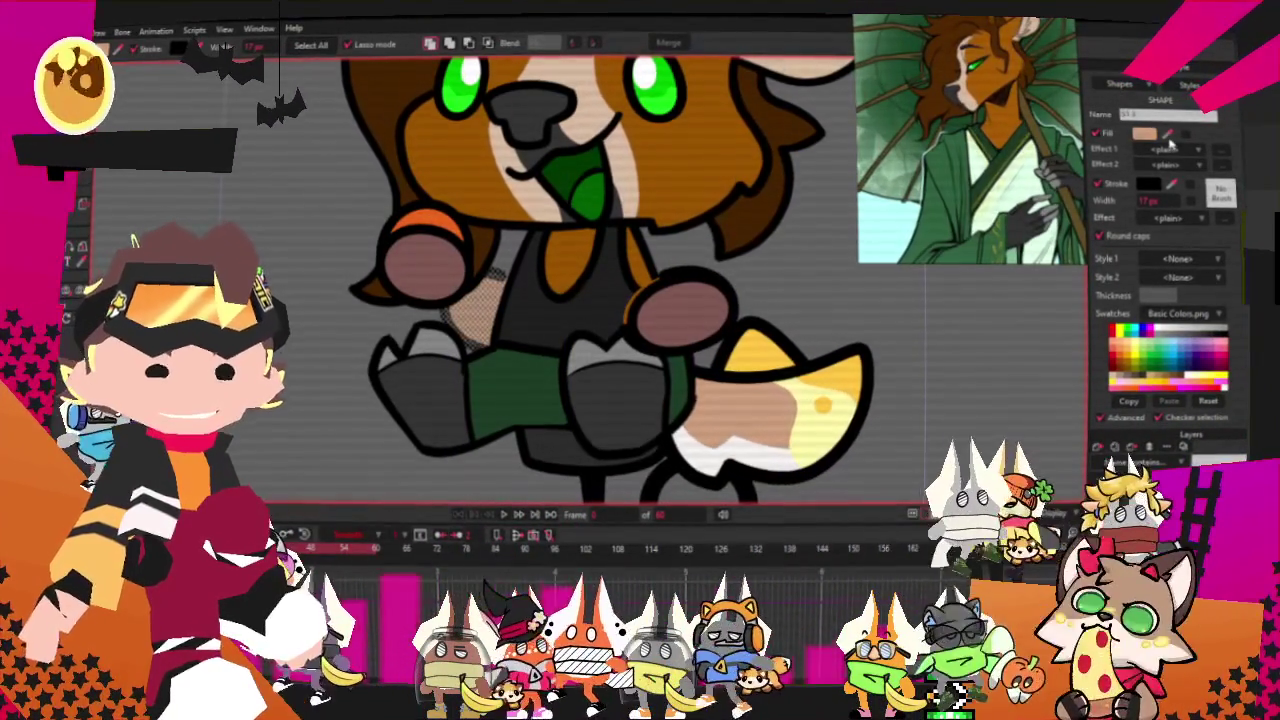
left_click(1122, 350)
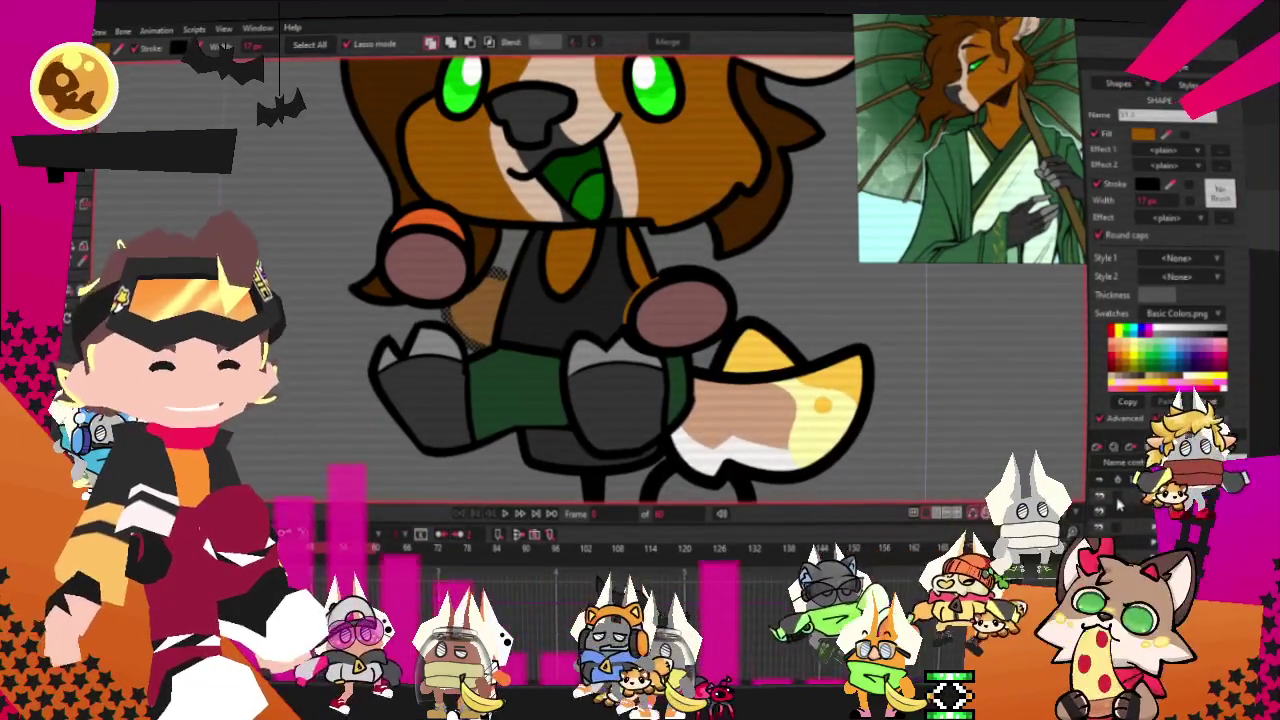
left_click(101, 250)
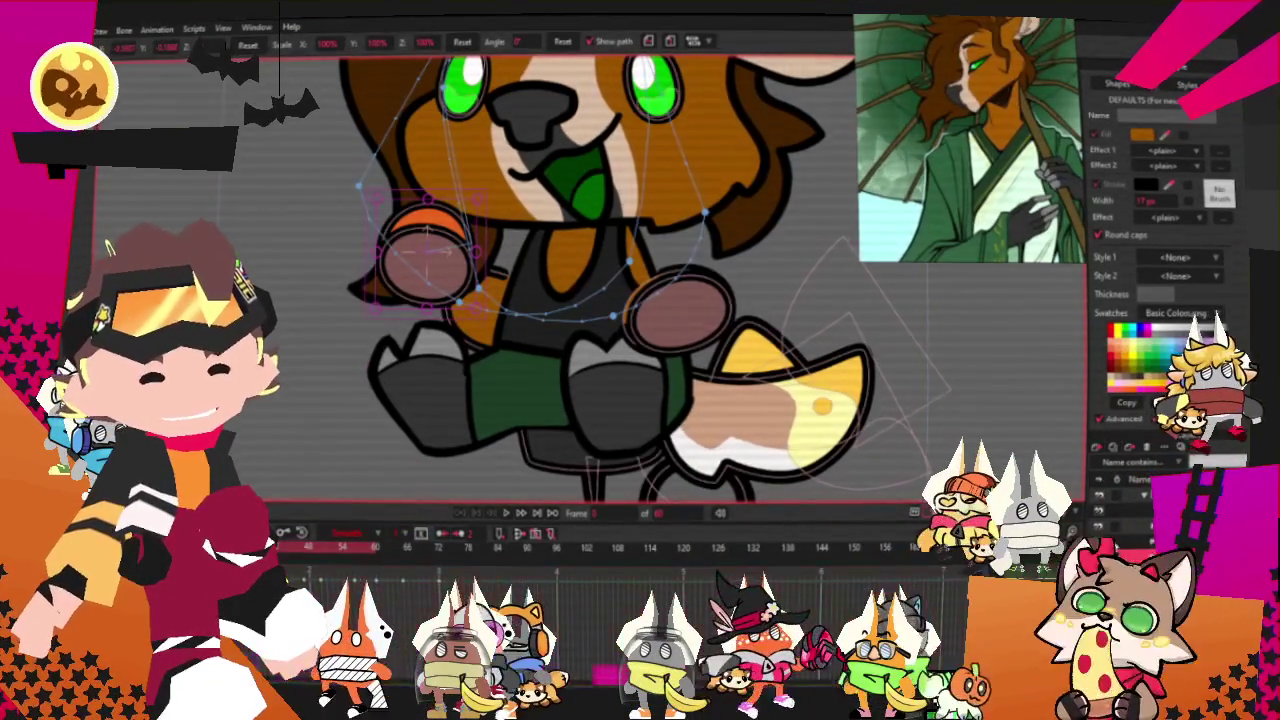
Select both paw pad ellipses together.
key("ctrl+a")
left_click(86, 258)
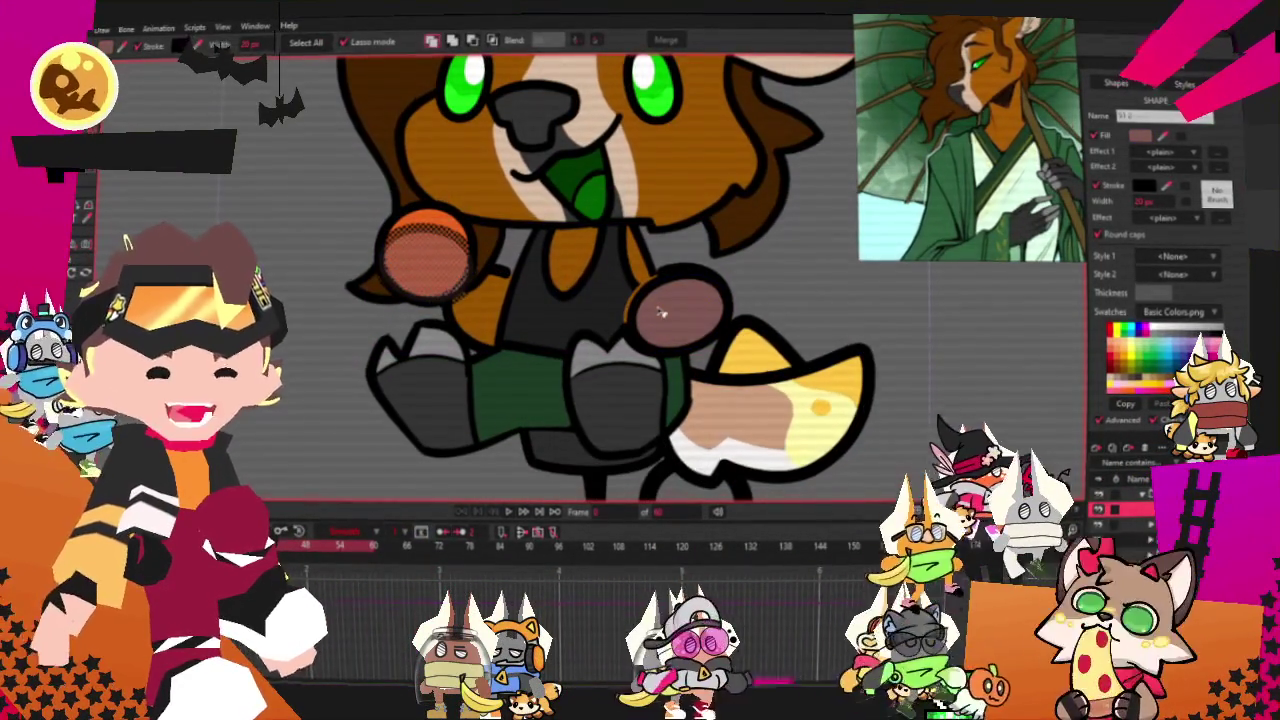
left_click(660, 312, "shift")
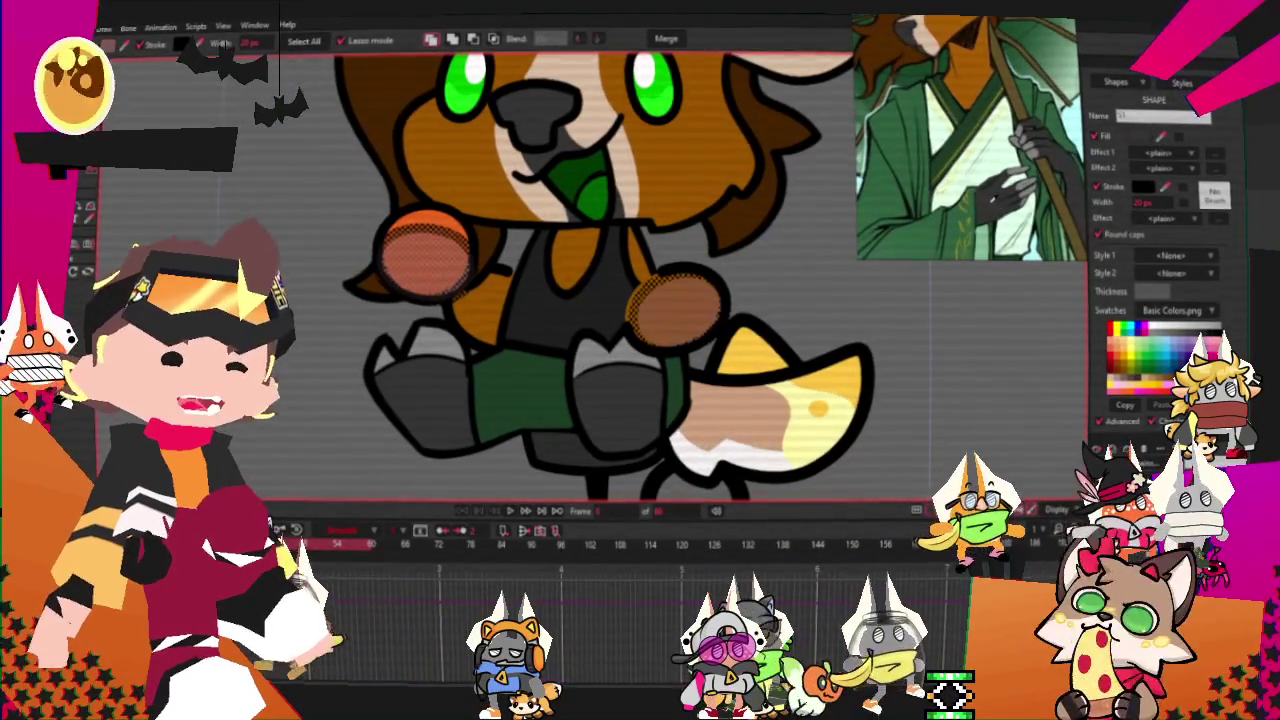
scroll(818, 338, "down", 3)
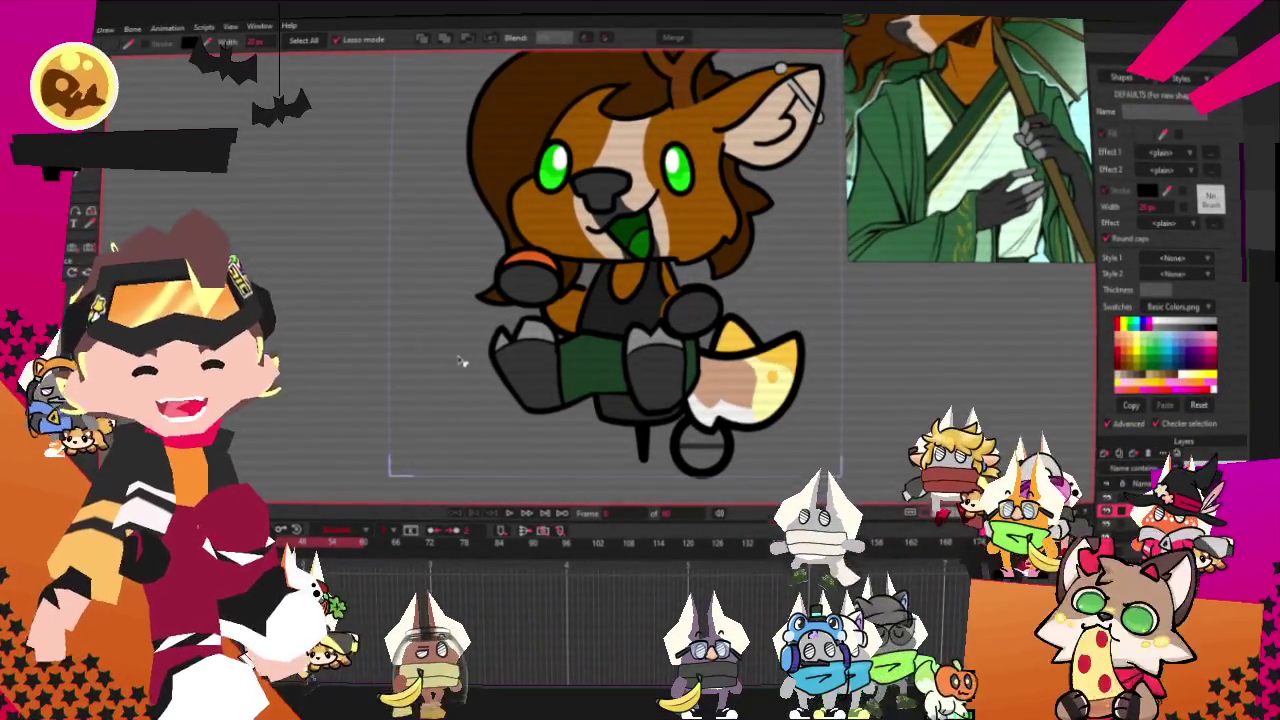
scroll(587, 341, "down", 3)
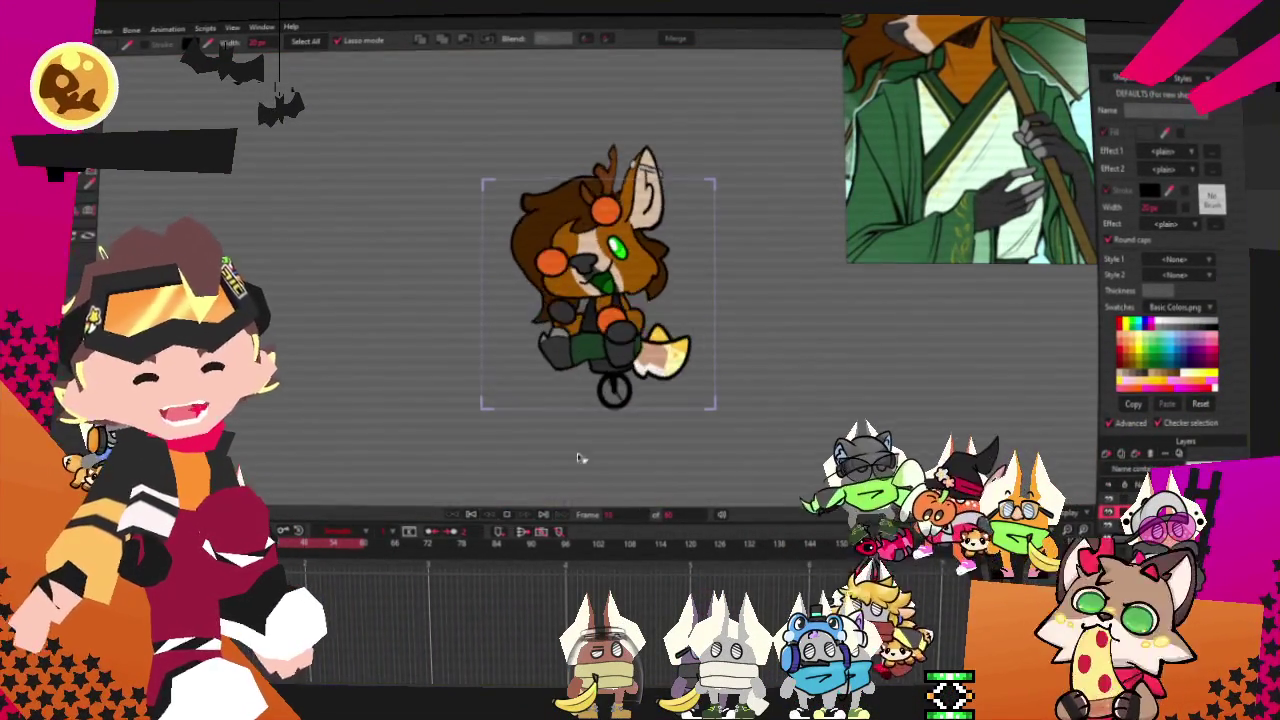
scroll(665, 292, "up", 3)
scroll(665, 292, "up", 2)
scroll(650, 295, "up", 1)
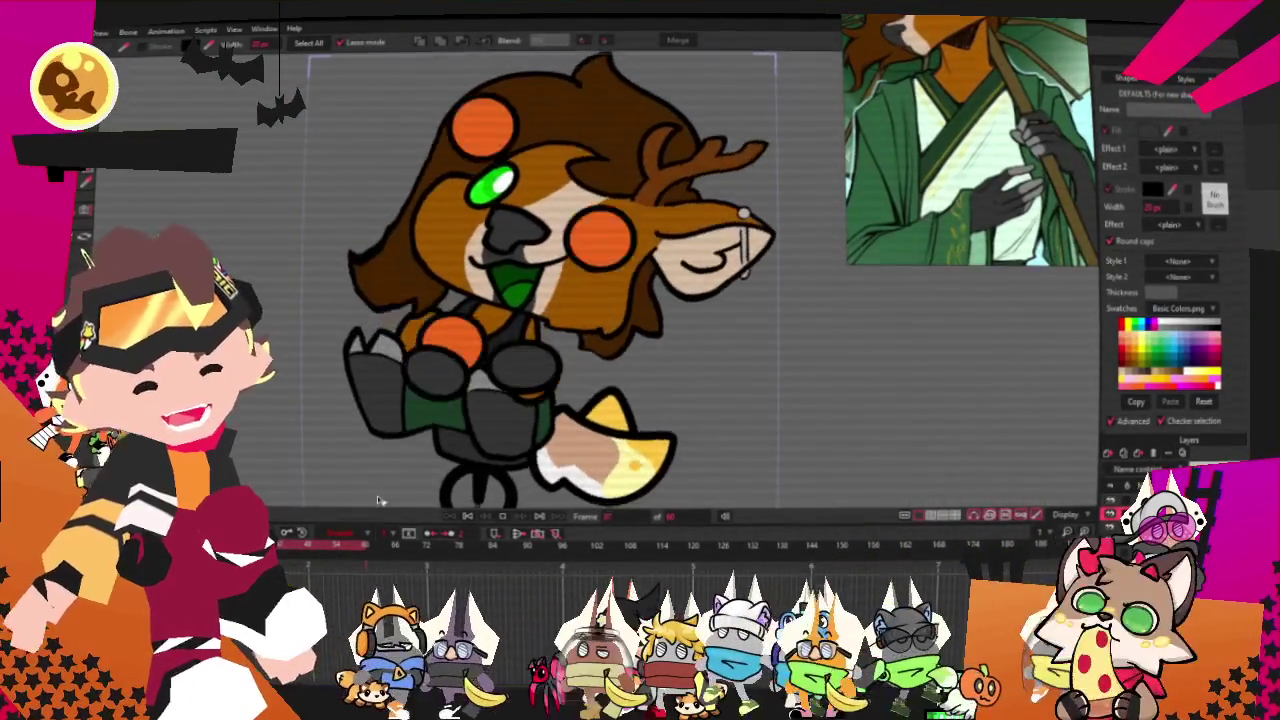
left_click(485, 511)
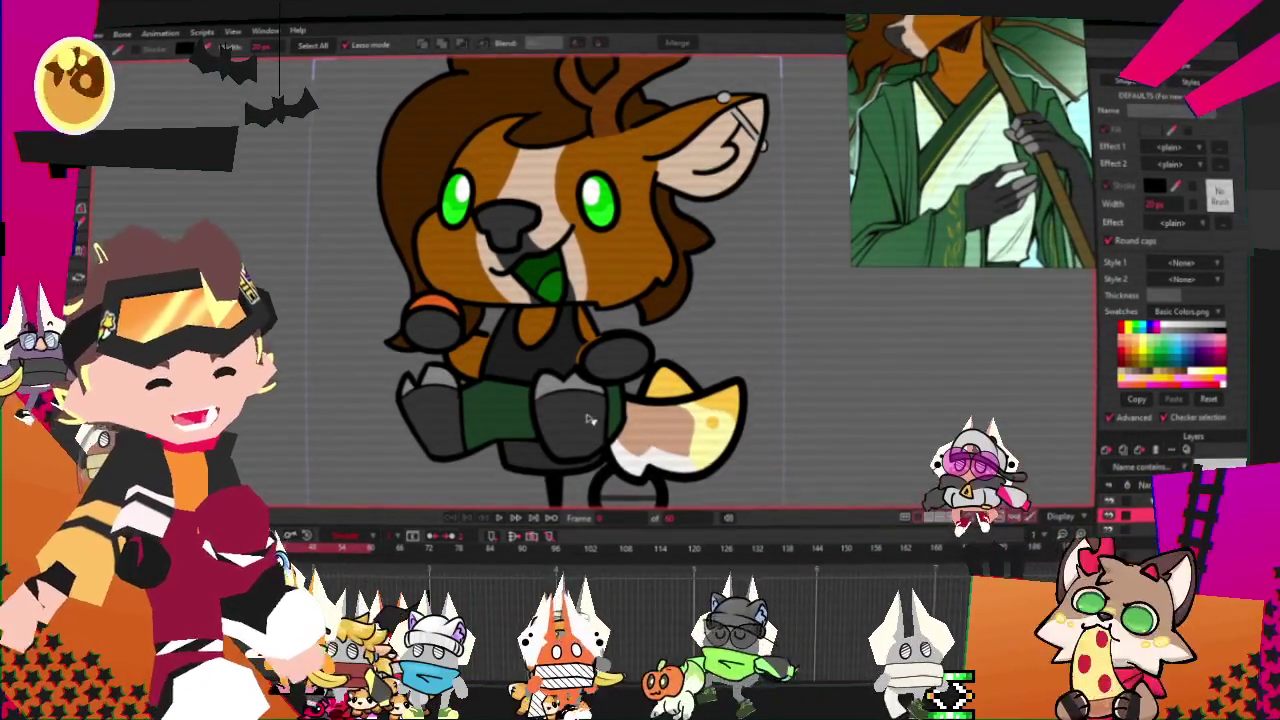
scroll(563, 414, "down", 3)
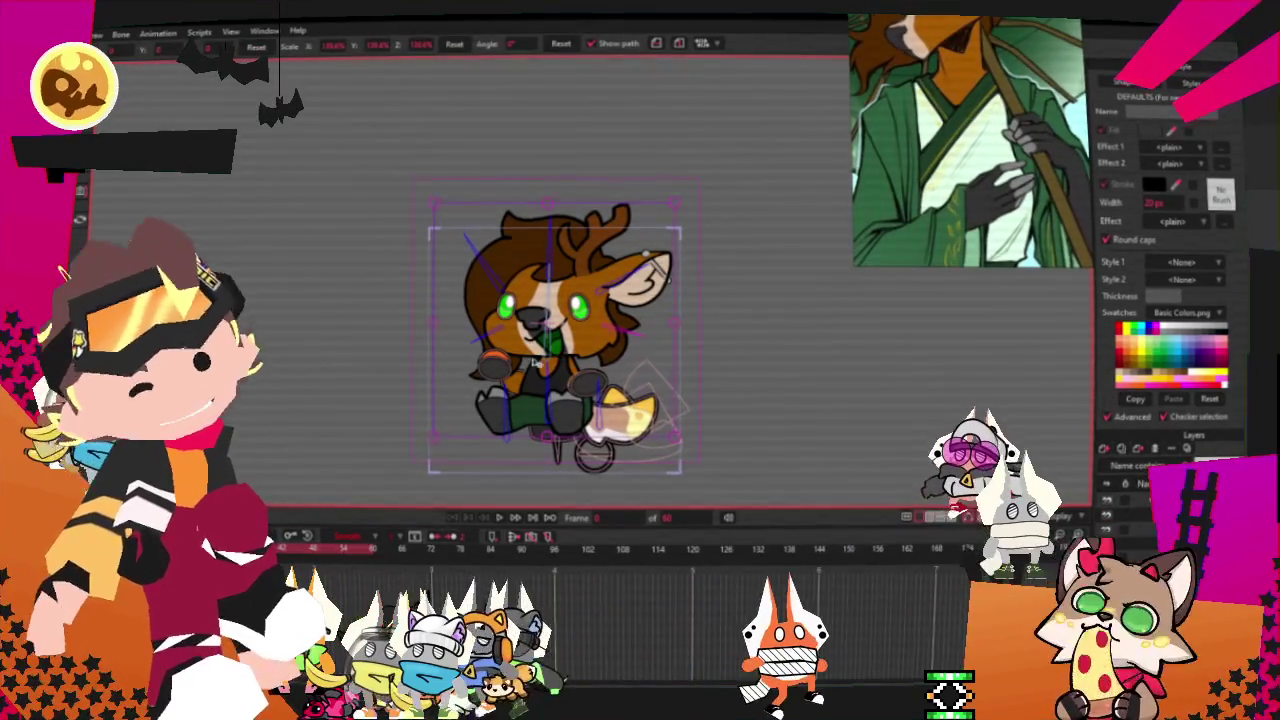
scroll(554, 361, "up", 1)
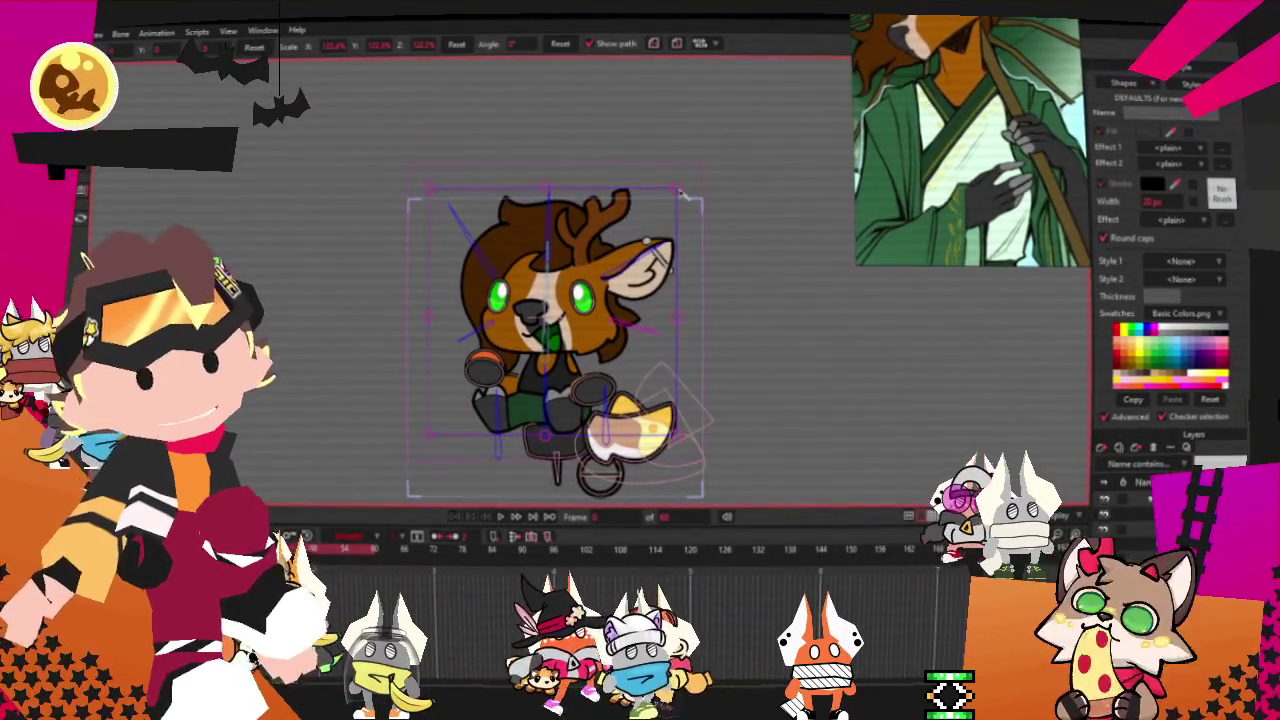
scroll(559, 343, "up", 1)
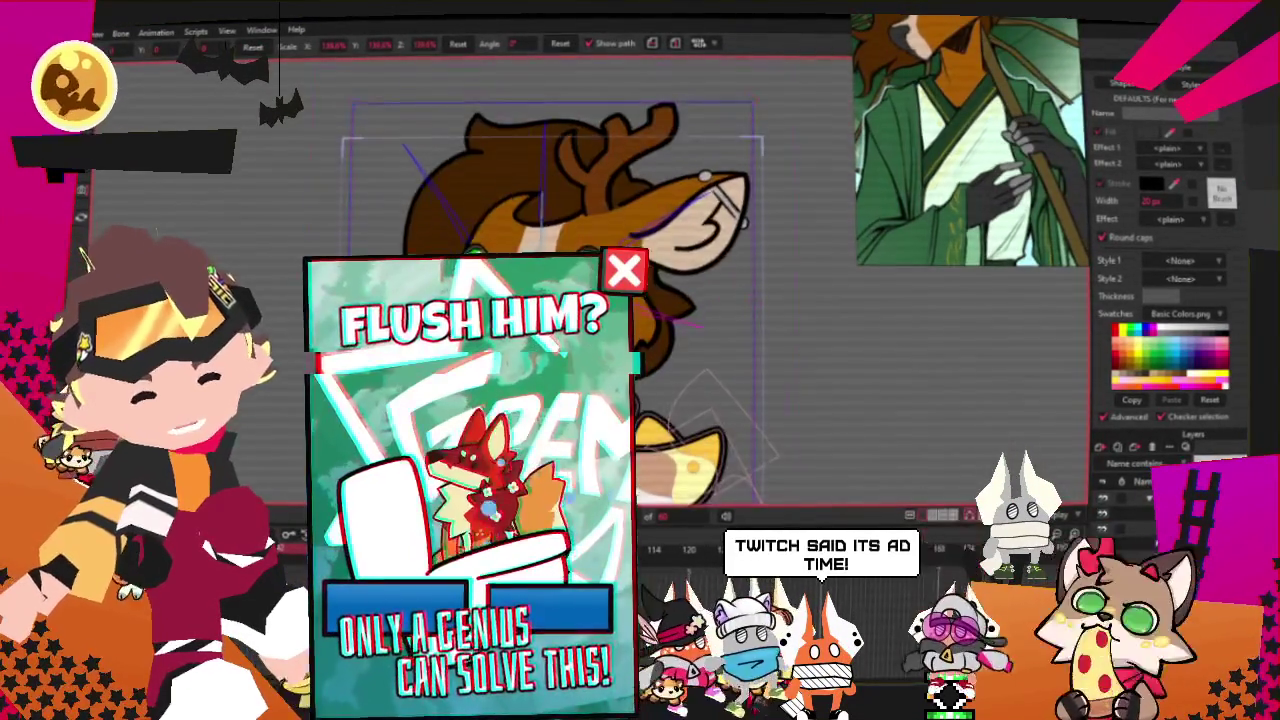
scroll(559, 343, "up", 1)
scroll(700, 400, "up", 1)
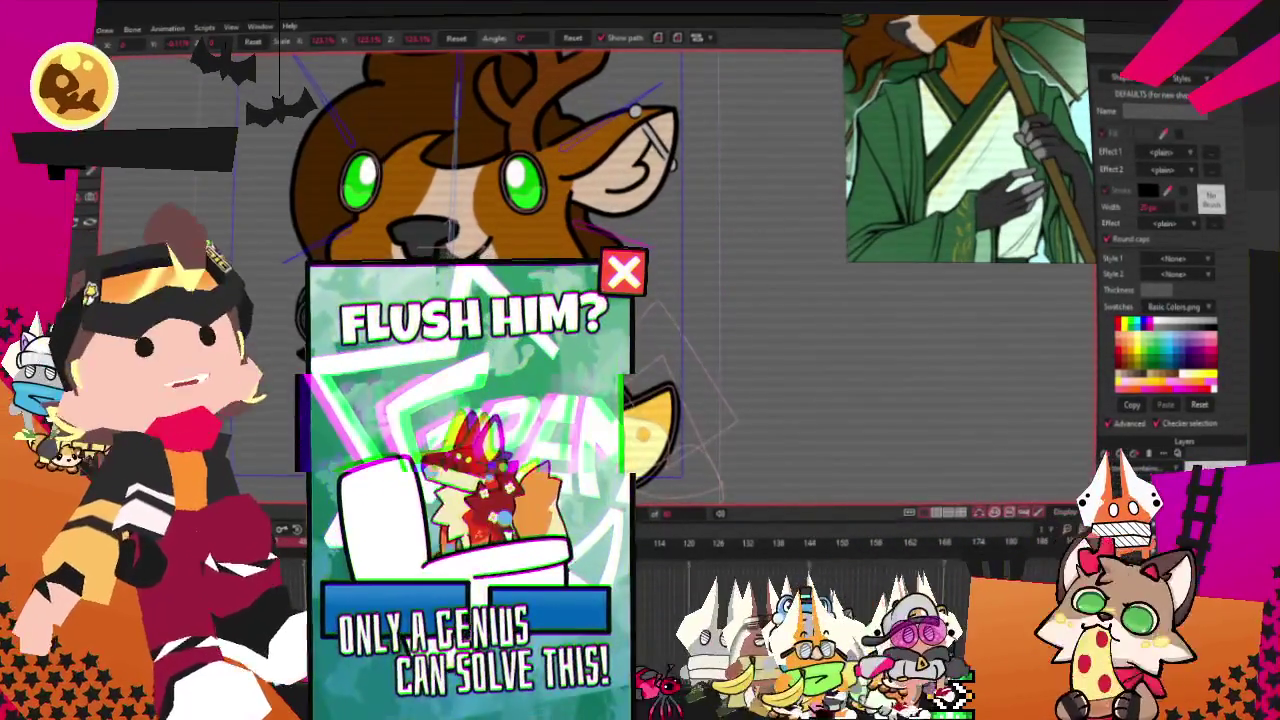
scroll(621, 166, "down", 2)
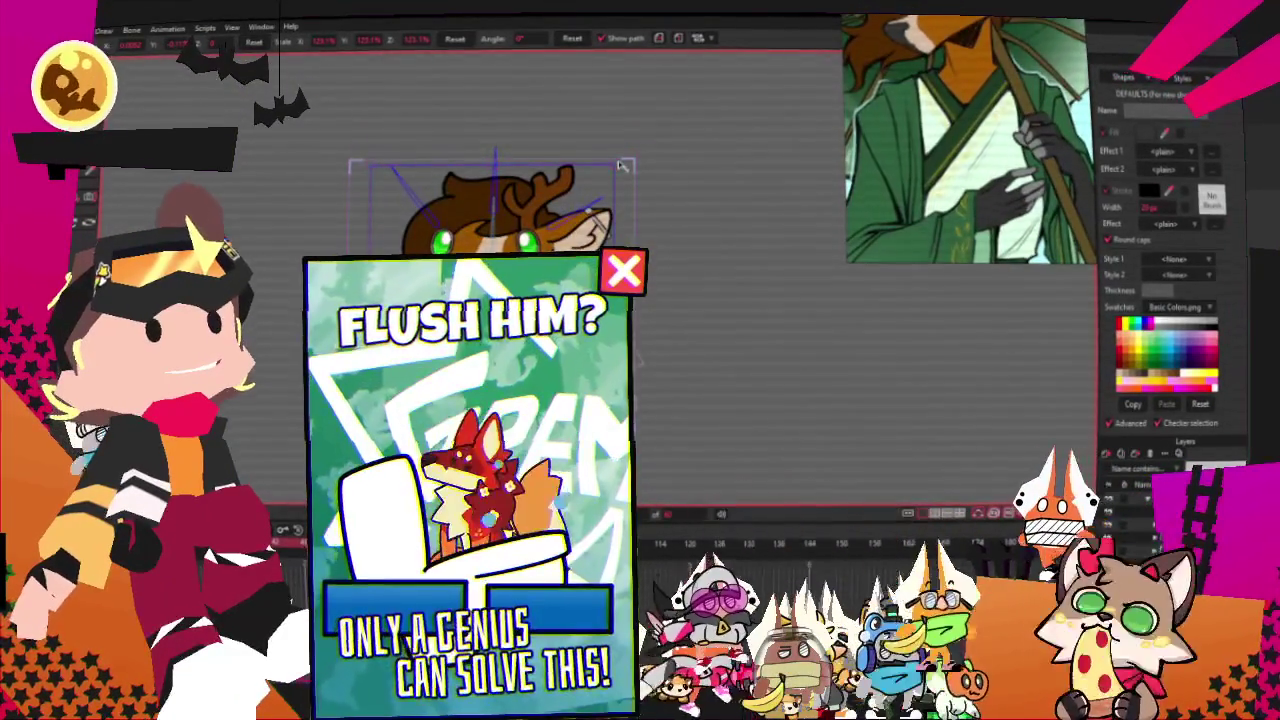
scroll(520, 200, "up", 2)
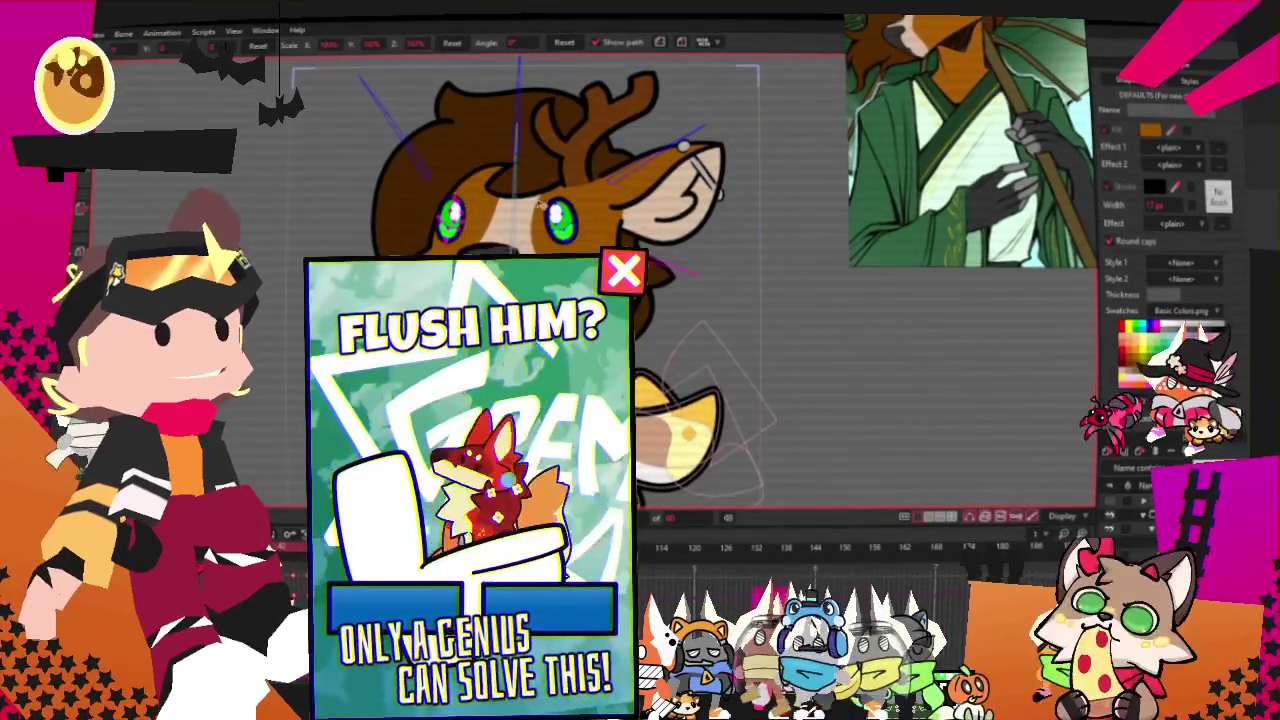
scroll(570, 200, "up", 3)
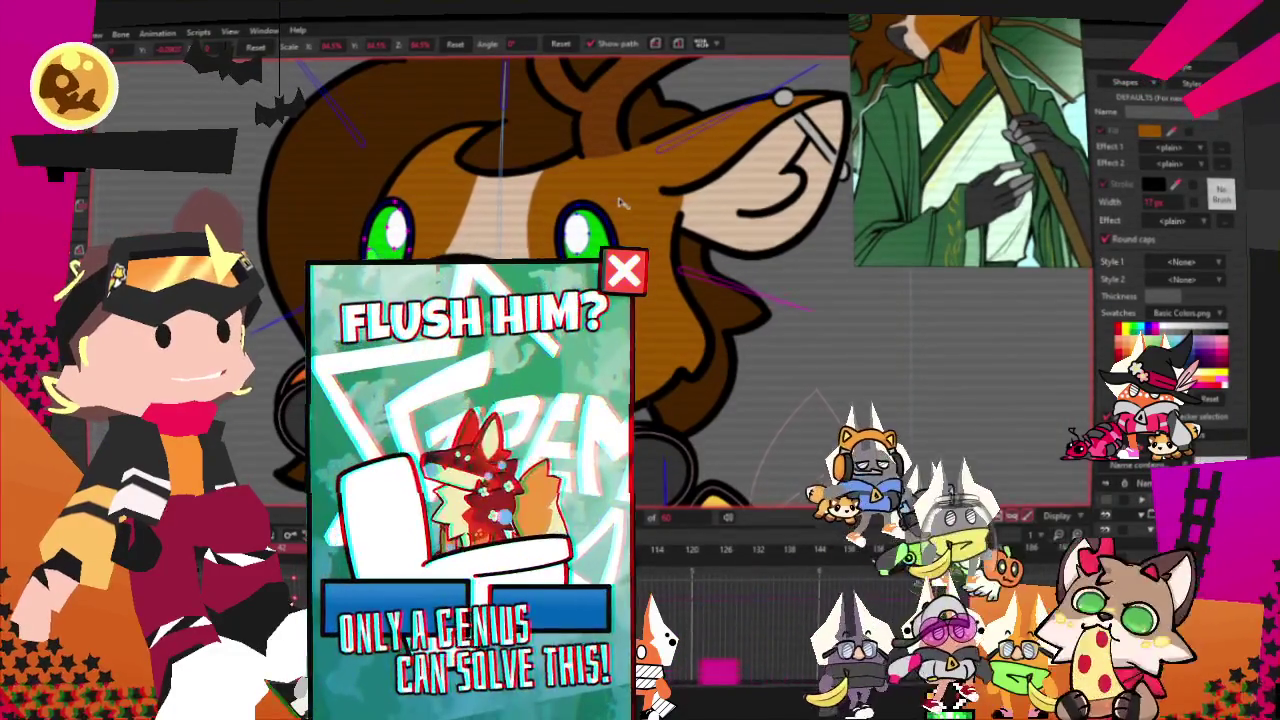
scroll(620, 202, "down", 2)
scroll(560, 220, "down", 5)
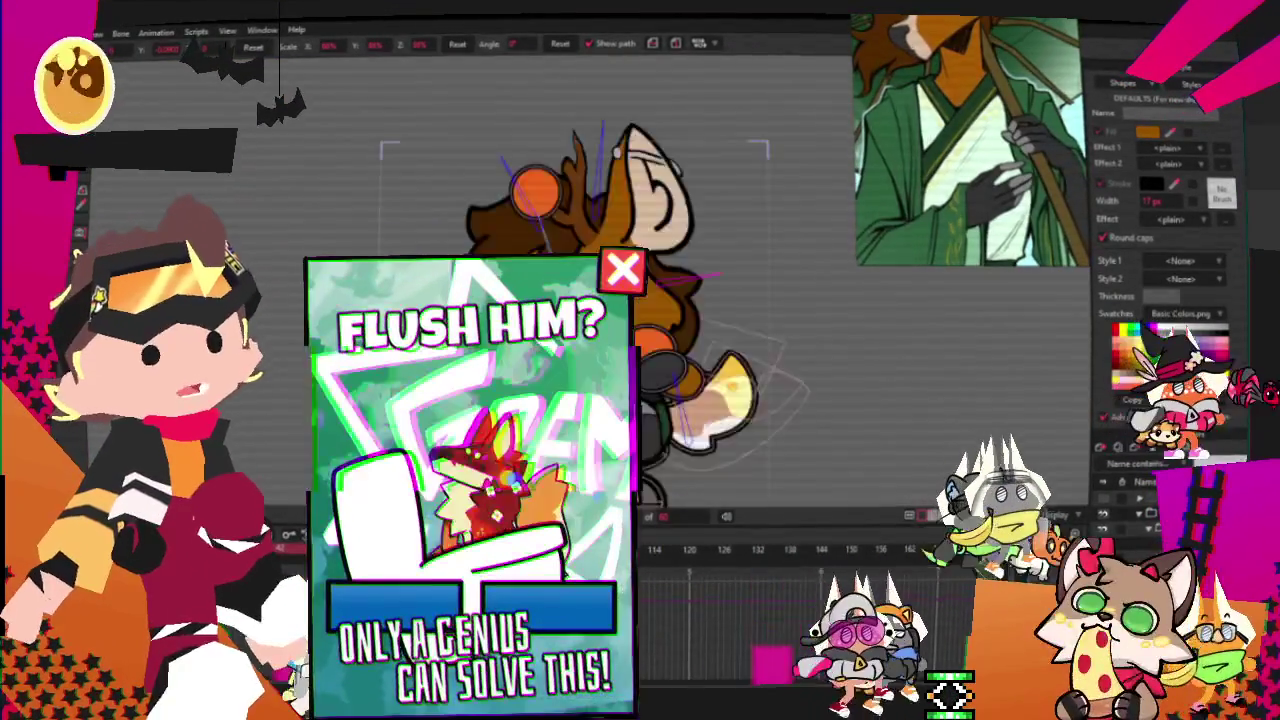
scroll(560, 330, "down", 3)
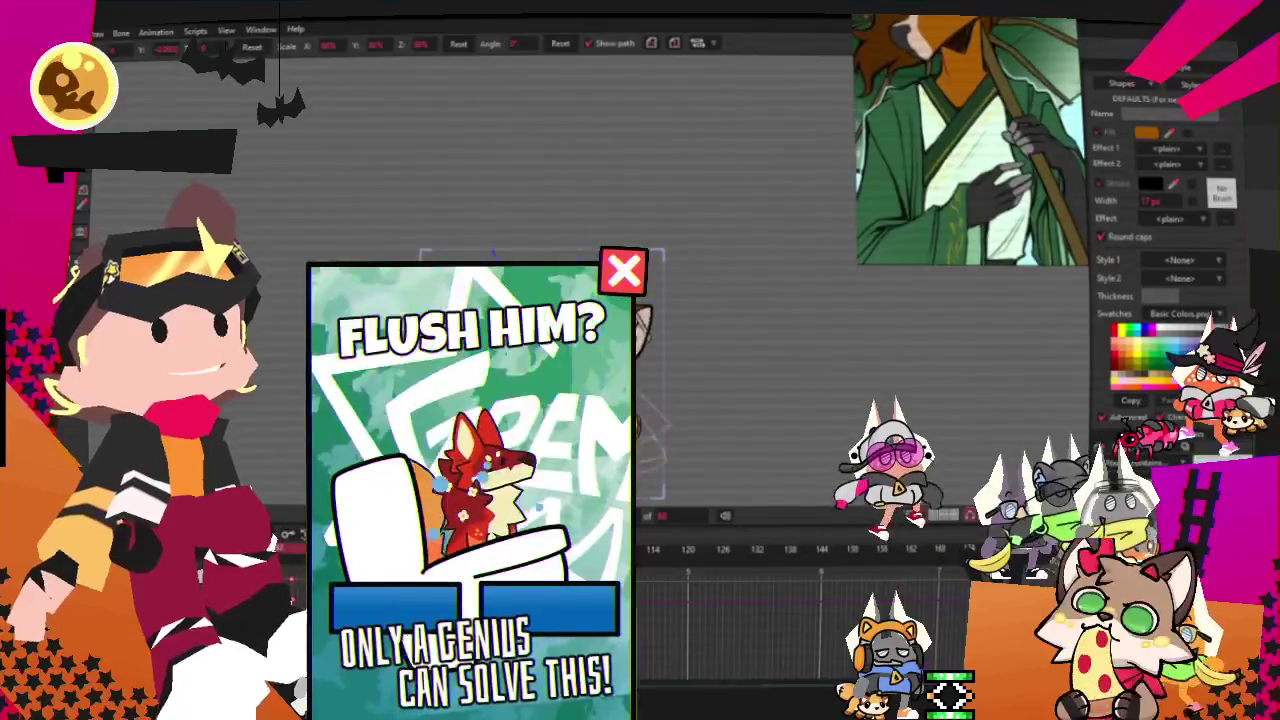
scroll(600, 220, "up", 2)
scroll(600, 220, "up", 2)
scroll(600, 220, "up", 2)
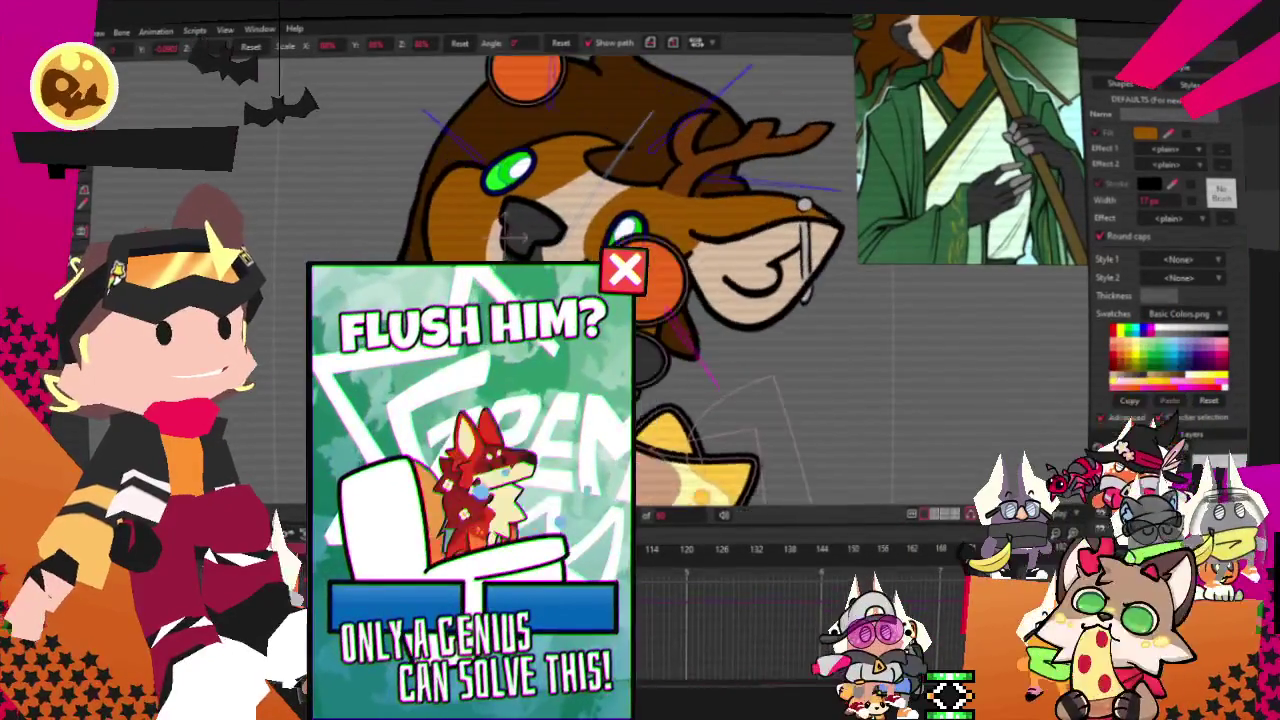
scroll(600, 220, "up", 2)
scroll(600, 220, "up", 2)
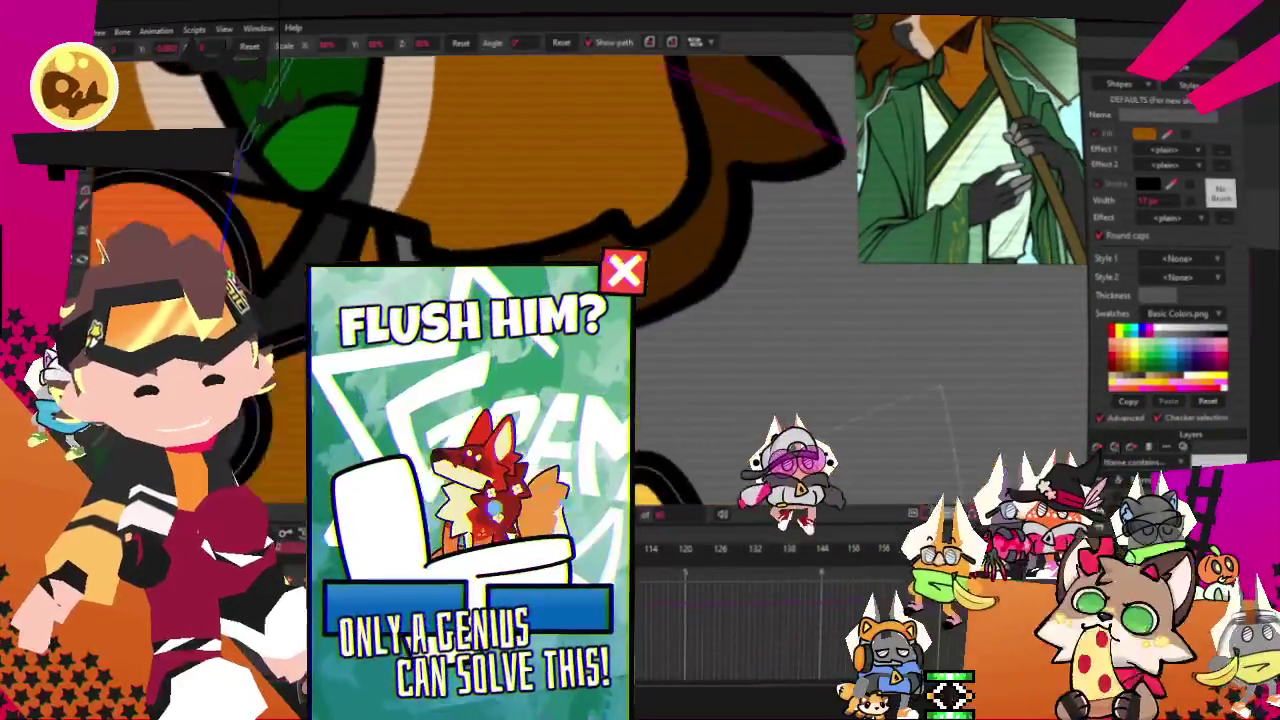
scroll(600, 220, "down", 2)
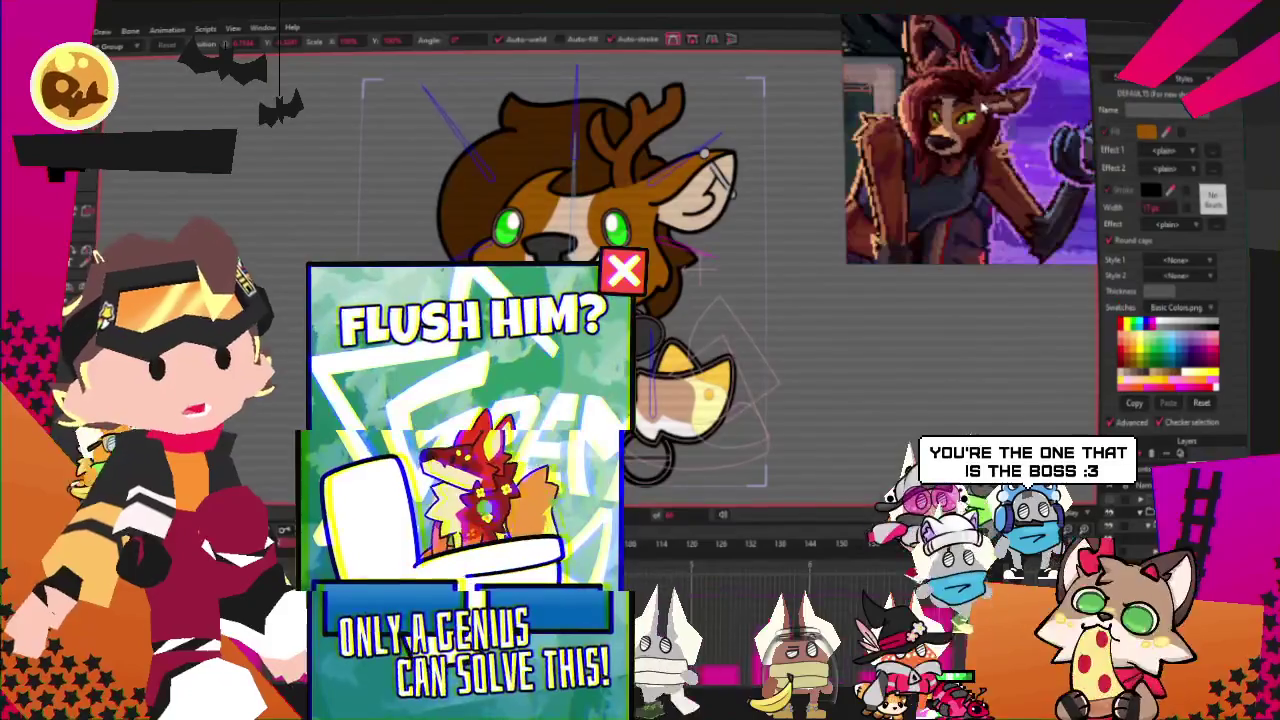
scroll(625, 215, "down", 2)
scroll(625, 215, "down", 2)
scroll(625, 210, "up", 1)
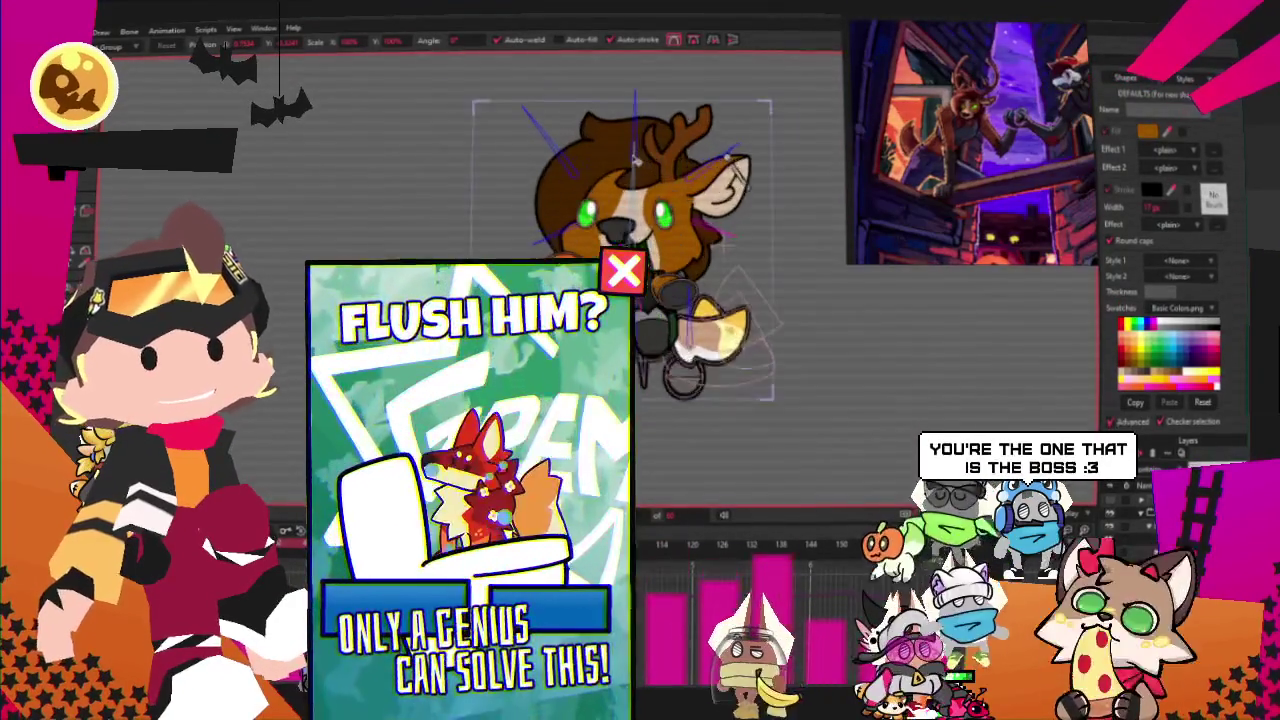
scroll(623, 180, "up", 1)
scroll(621, 153, "up", 1)
scroll(690, 270, "up", 1)
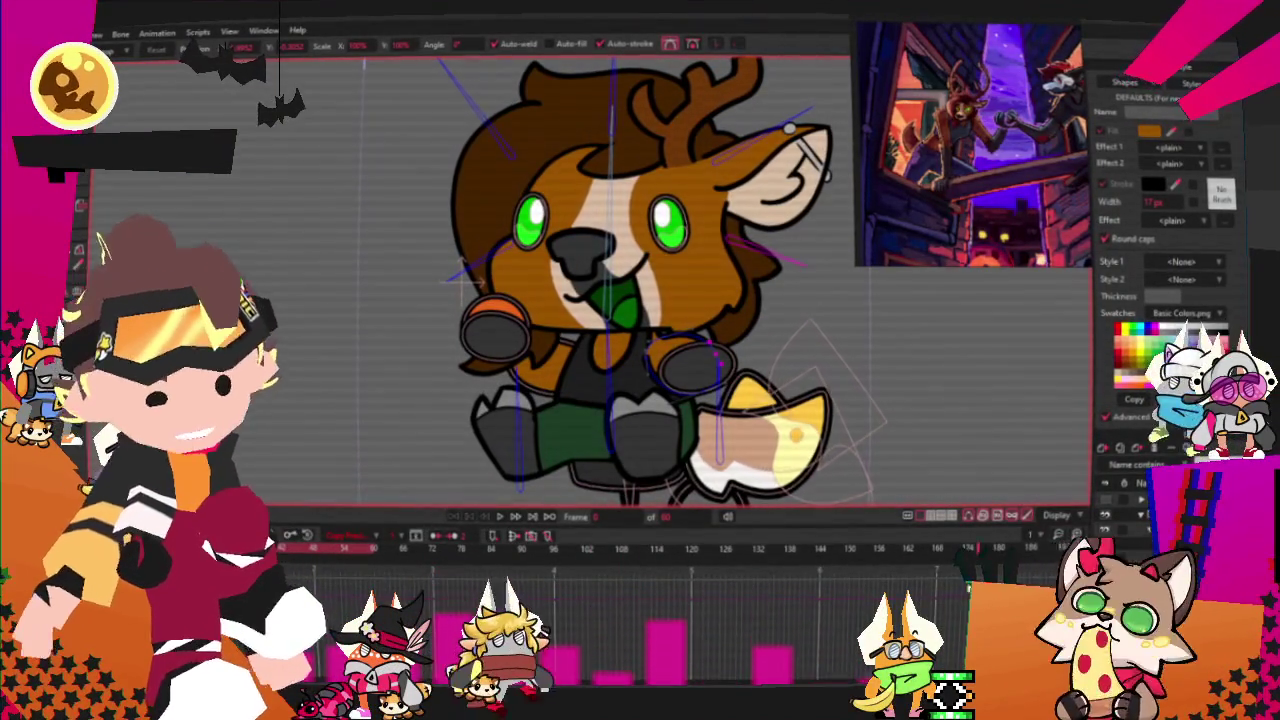
scroll(462, 281, "up", 4)
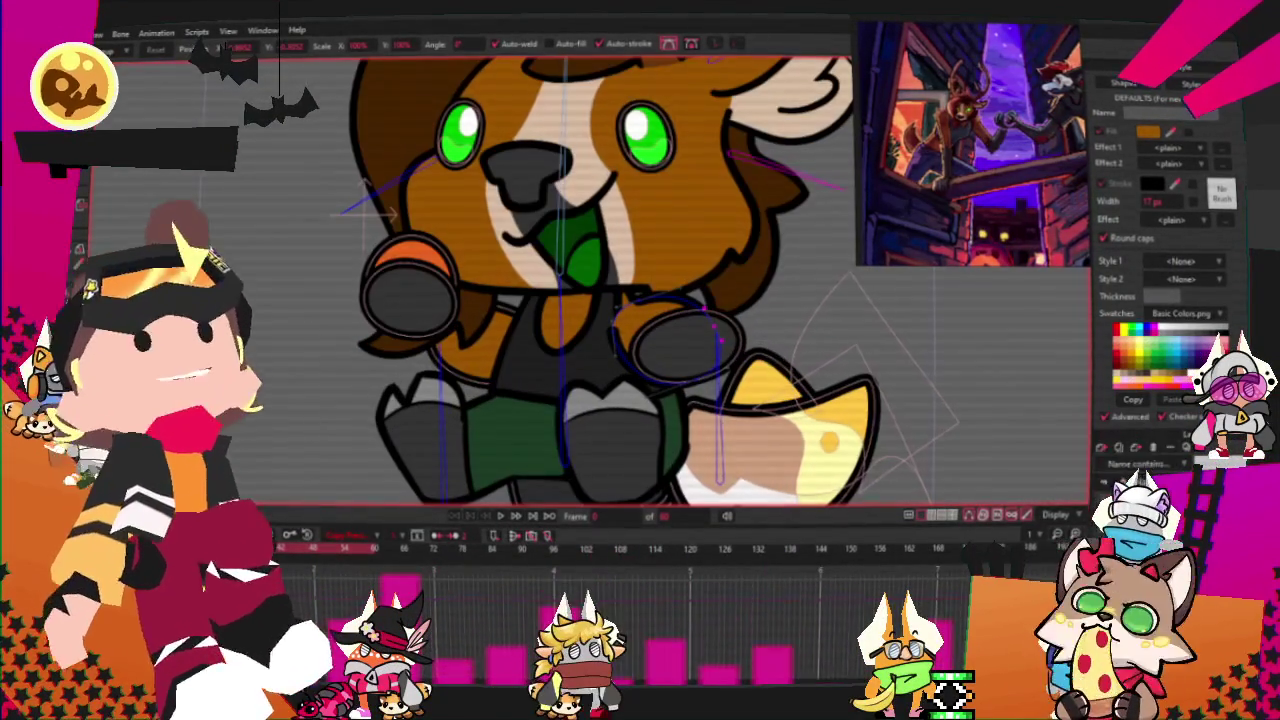
scroll(581, 207, "down", 3)
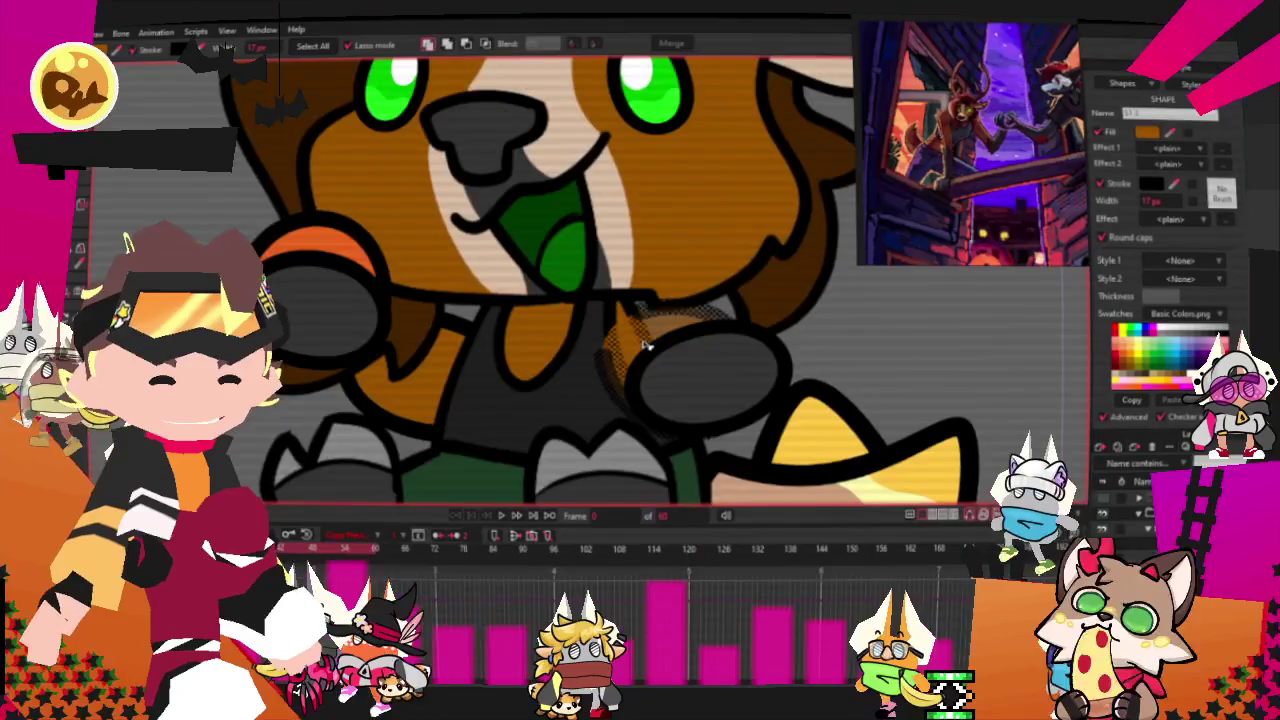
key("g")
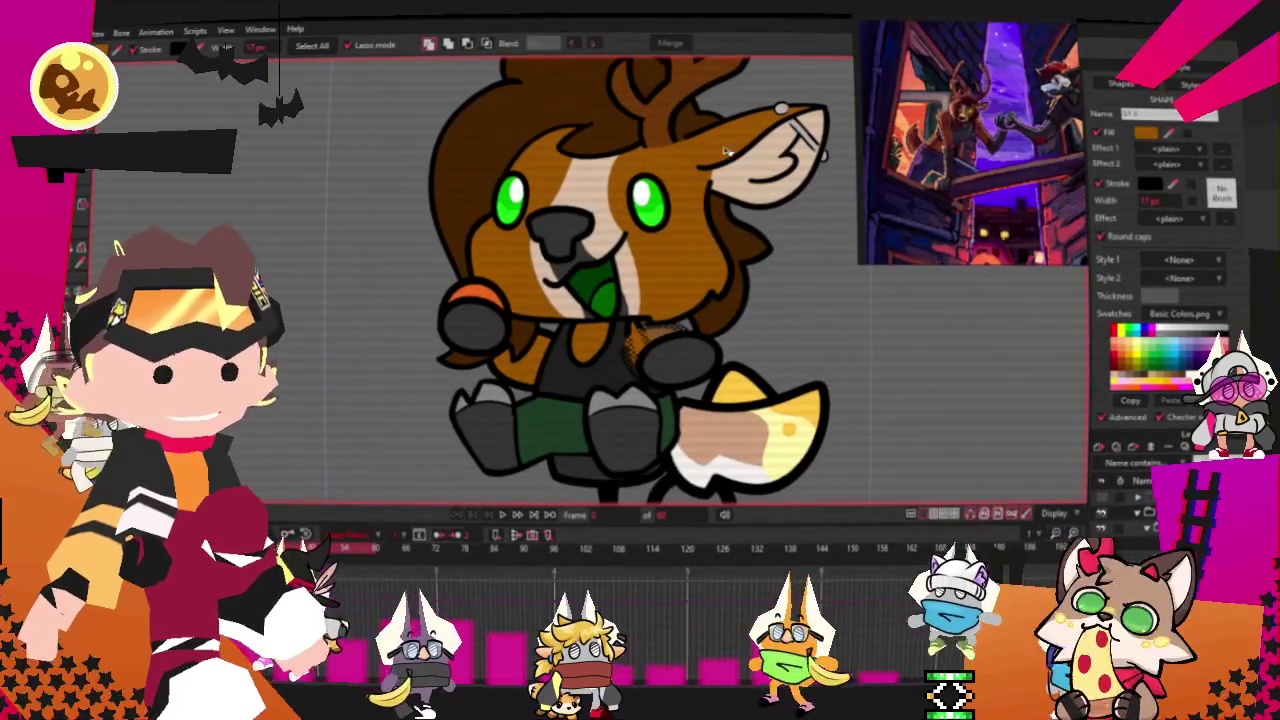
key("ctrl+a")
scroll(649, 314, "down", 4)
scroll(644, 221, "up", 2)
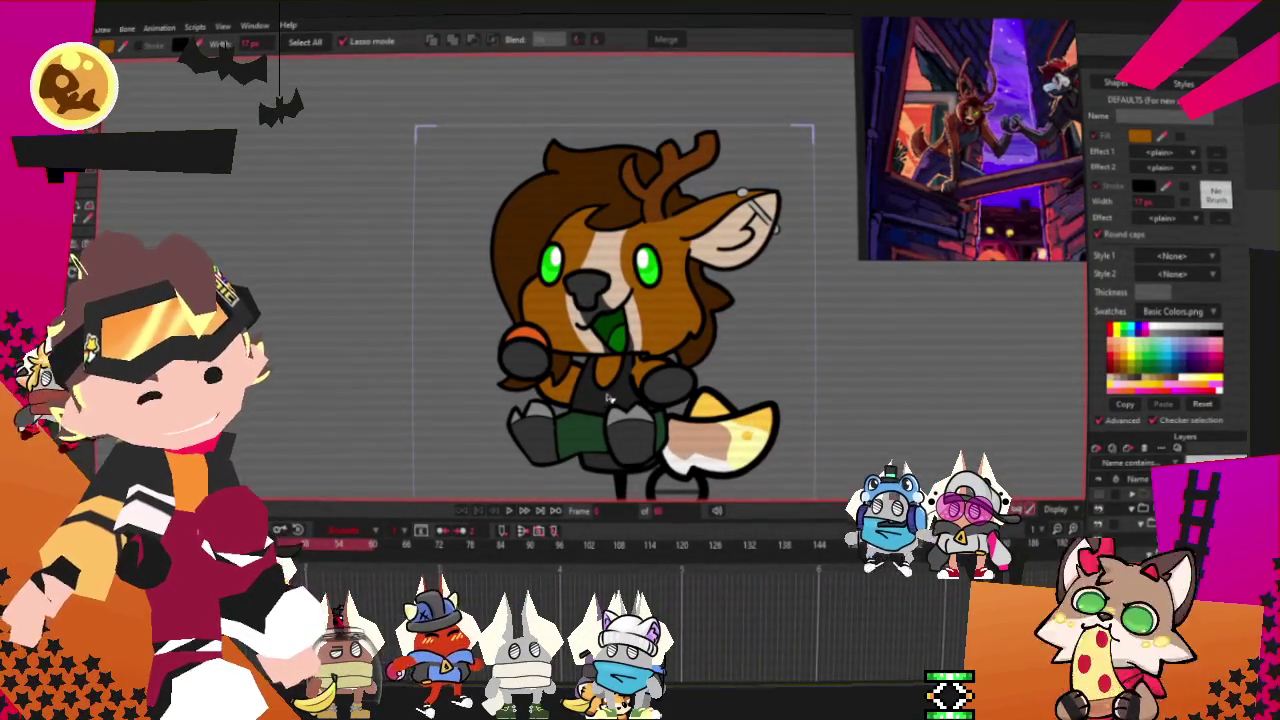
Refill the orange pad on the left paw with a pink-red colour from the Color Picker.
key("0")
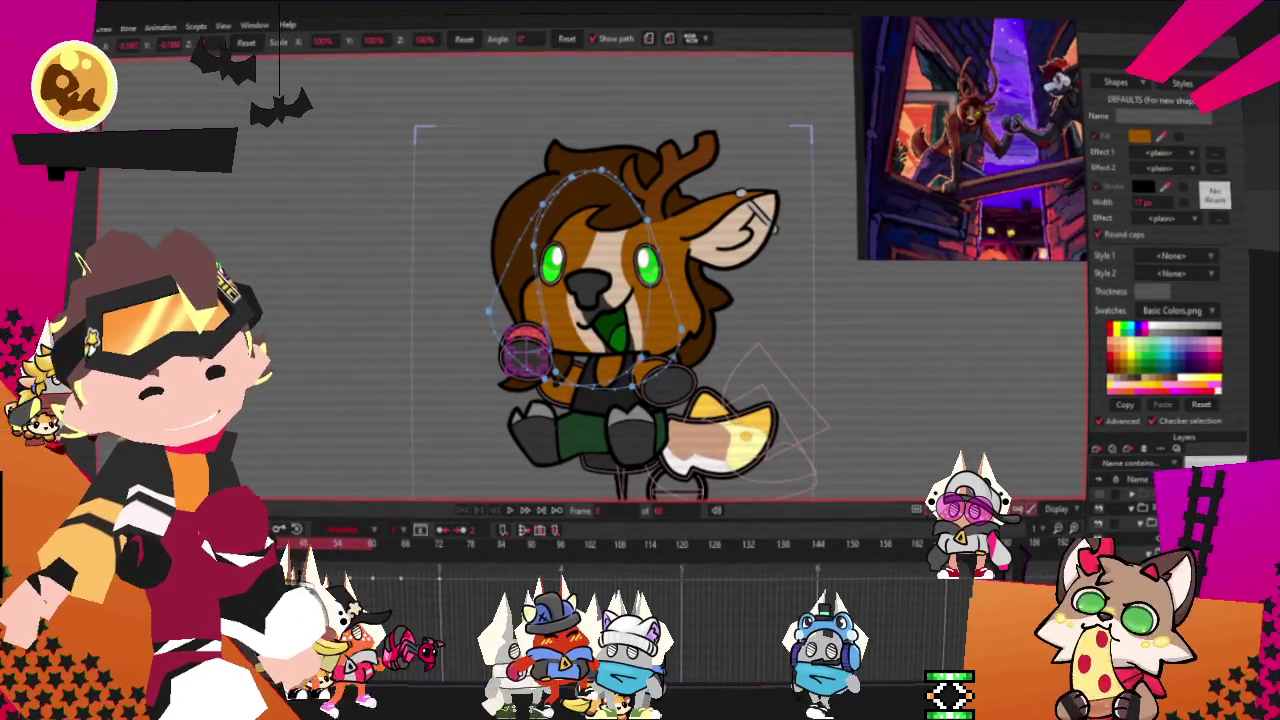
scroll(547, 333, "up", 3)
scroll(547, 333, "up", 3)
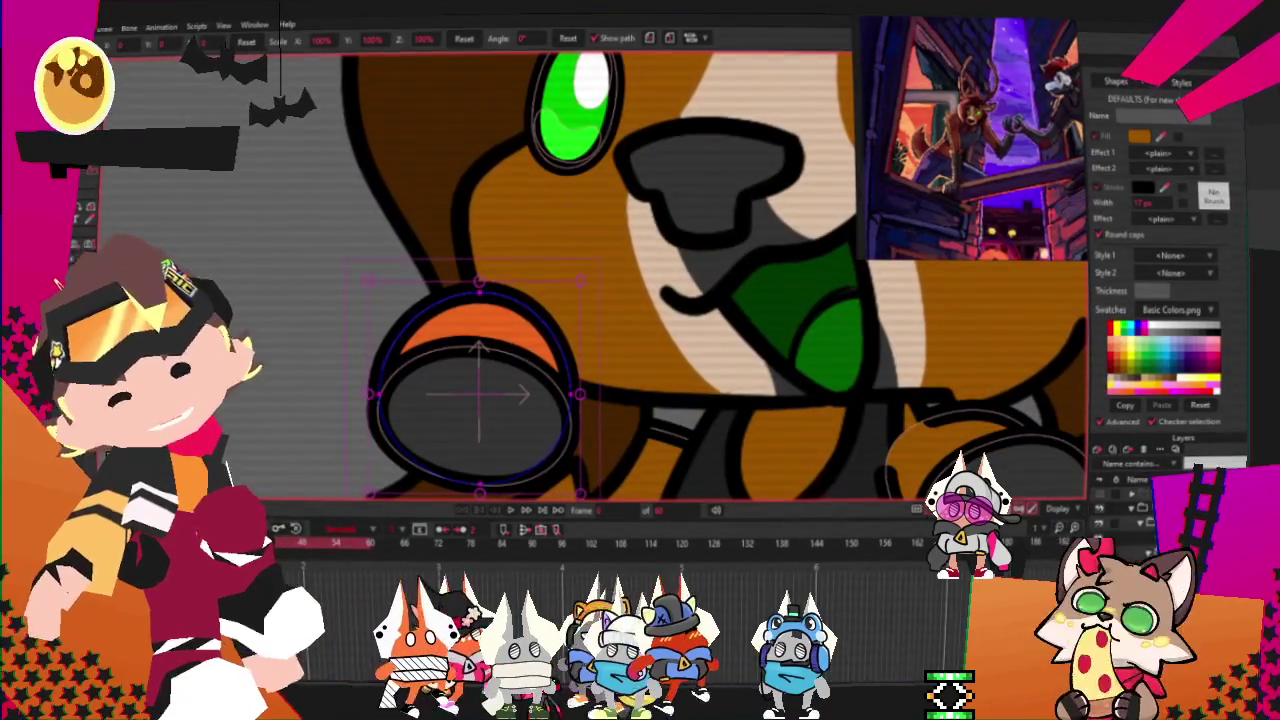
key("g")
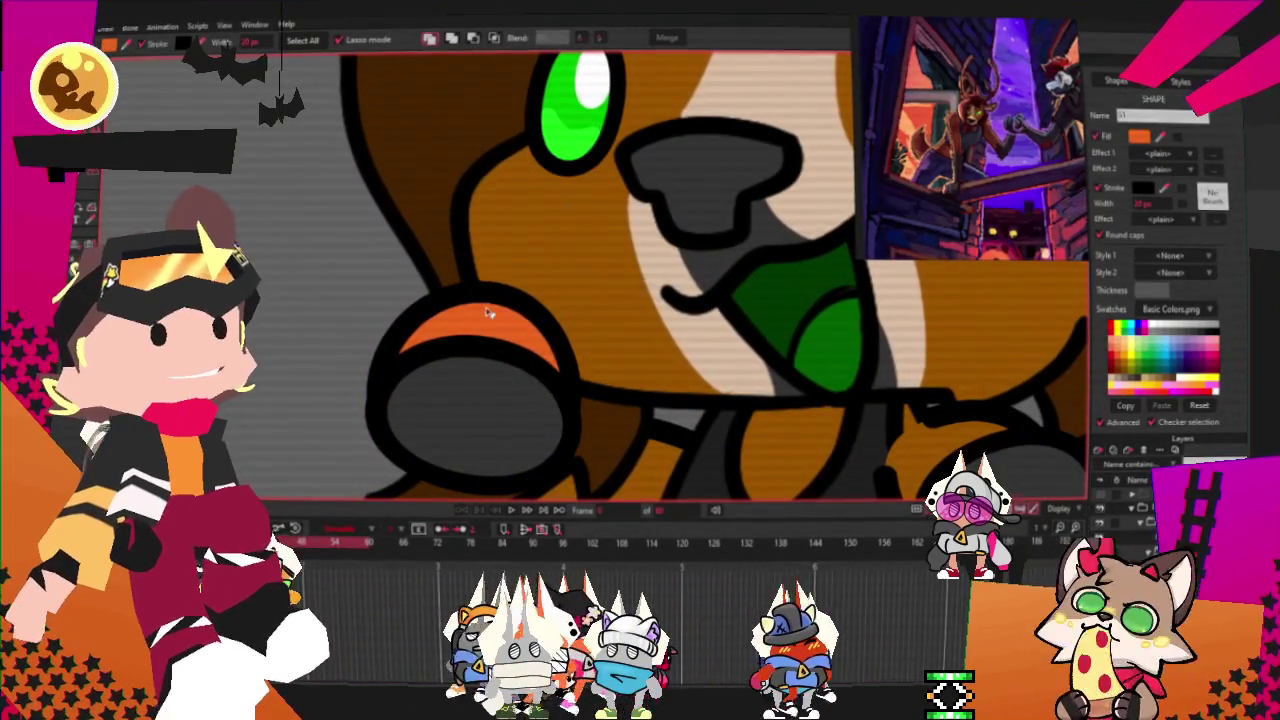
left_click(1139, 136)
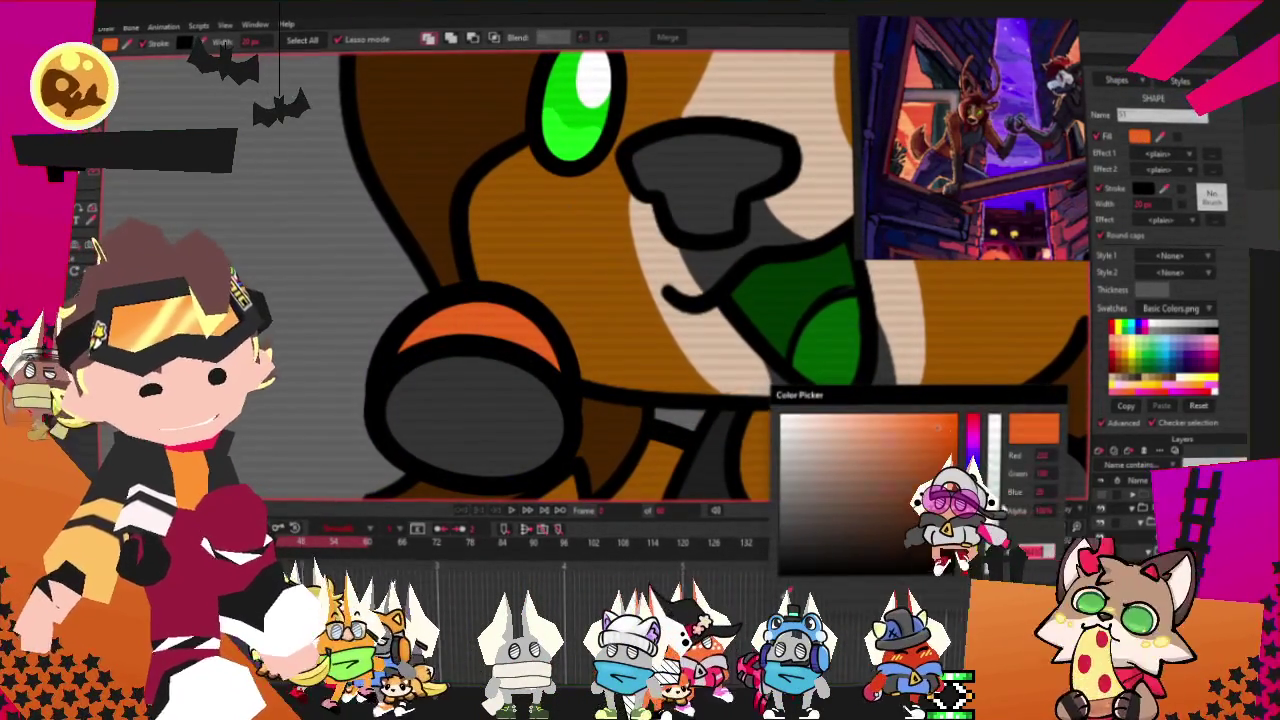
left_click_drag(977, 437, 974, 422)
left_click(932, 428)
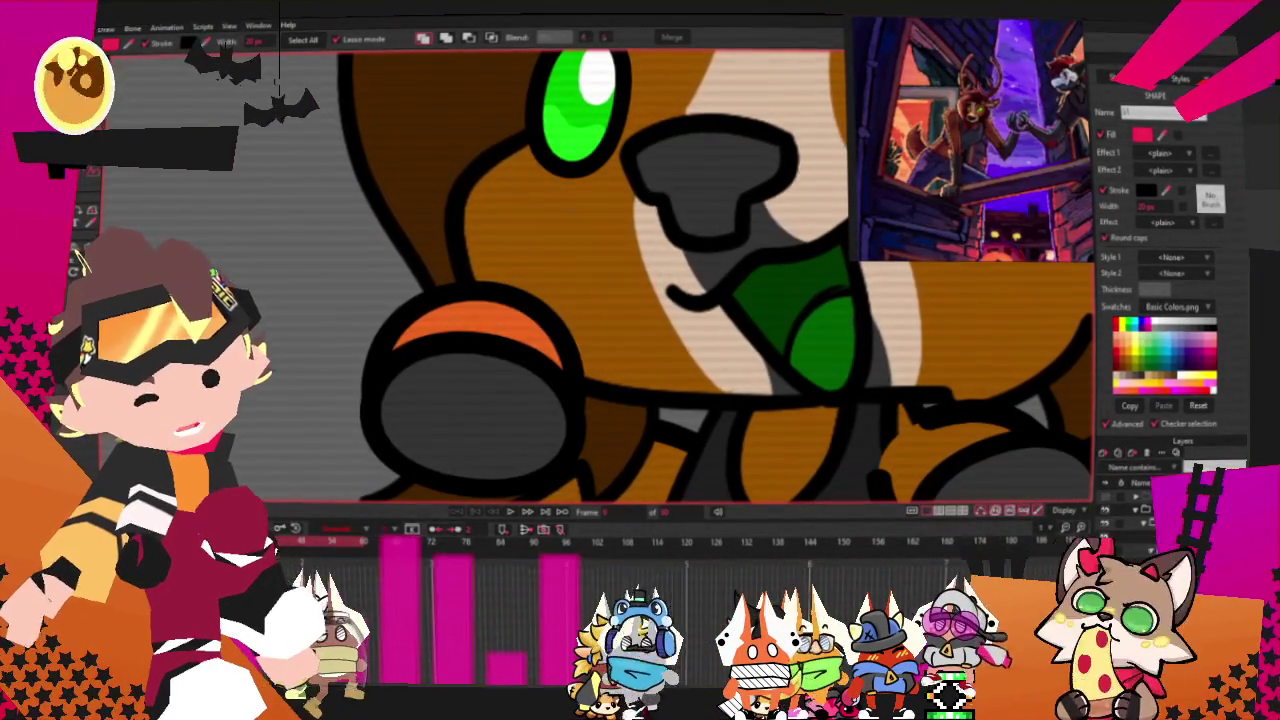
key("ctrl+a")
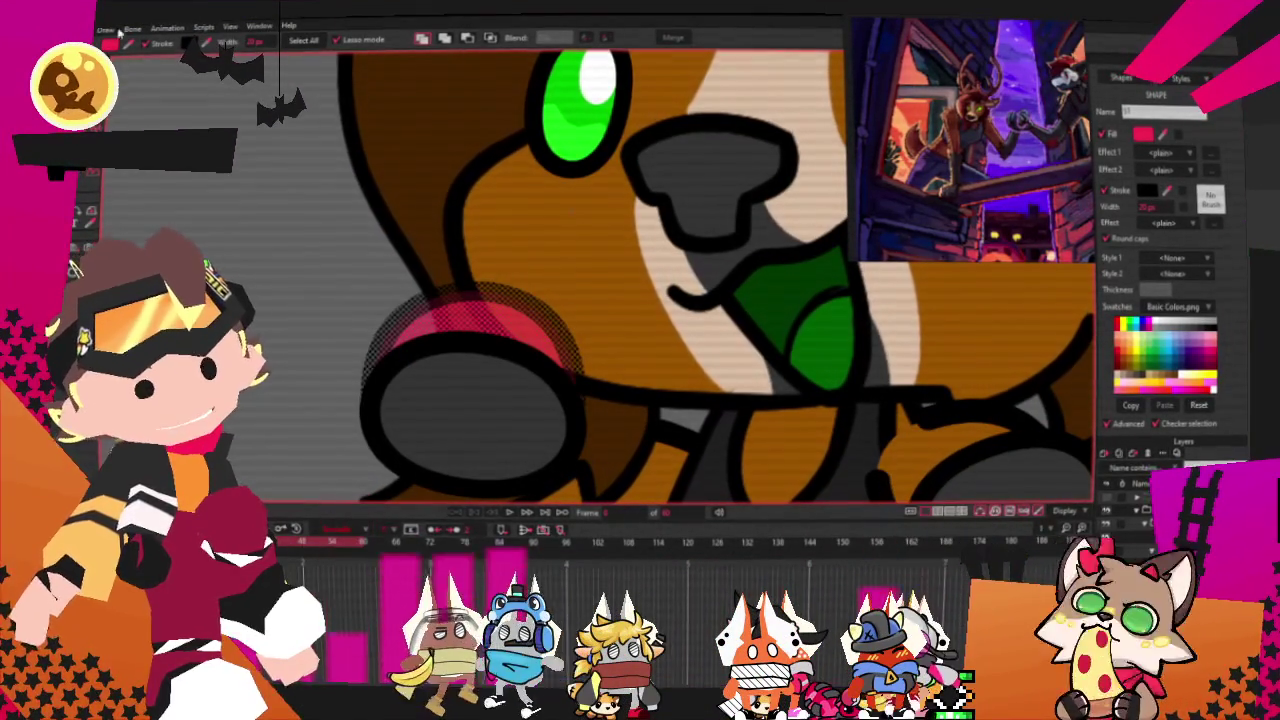
key("t")
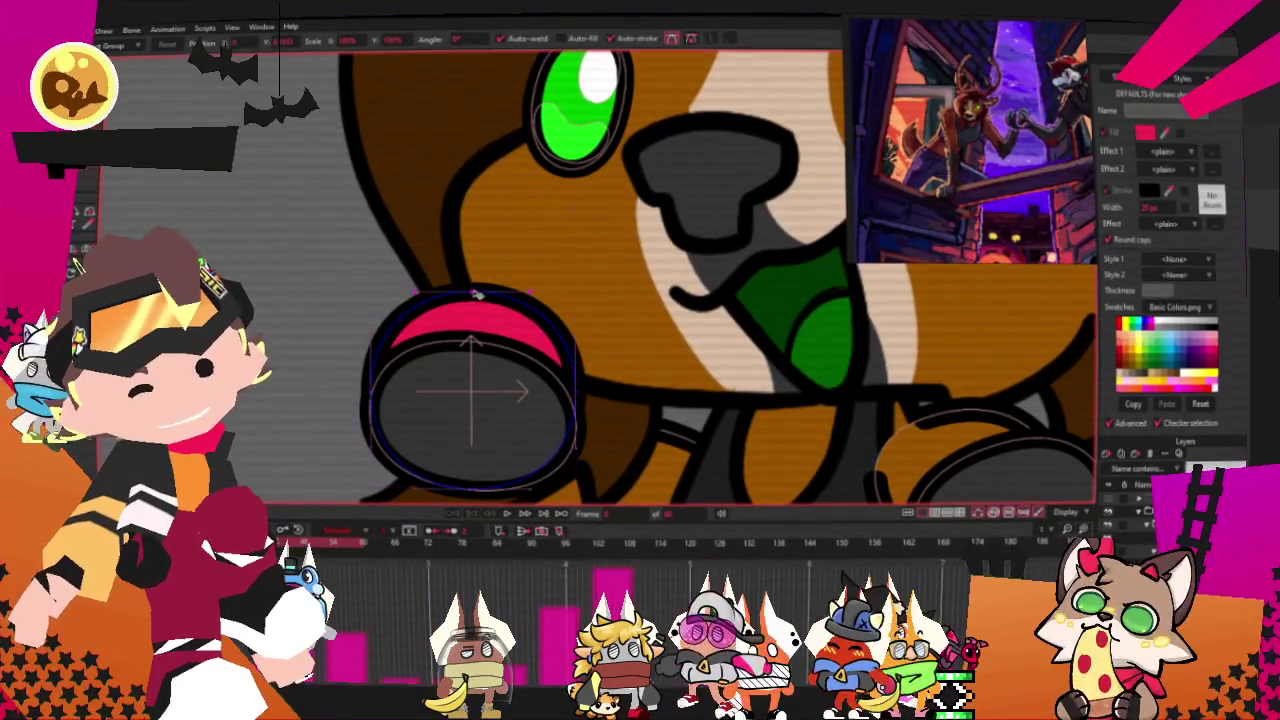
Draw a new outline with Add Point around the bottom and sides of the grey paw.
left_click(375, 395)
left_click(470, 462)
left_click_drag(470, 462, 533, 452)
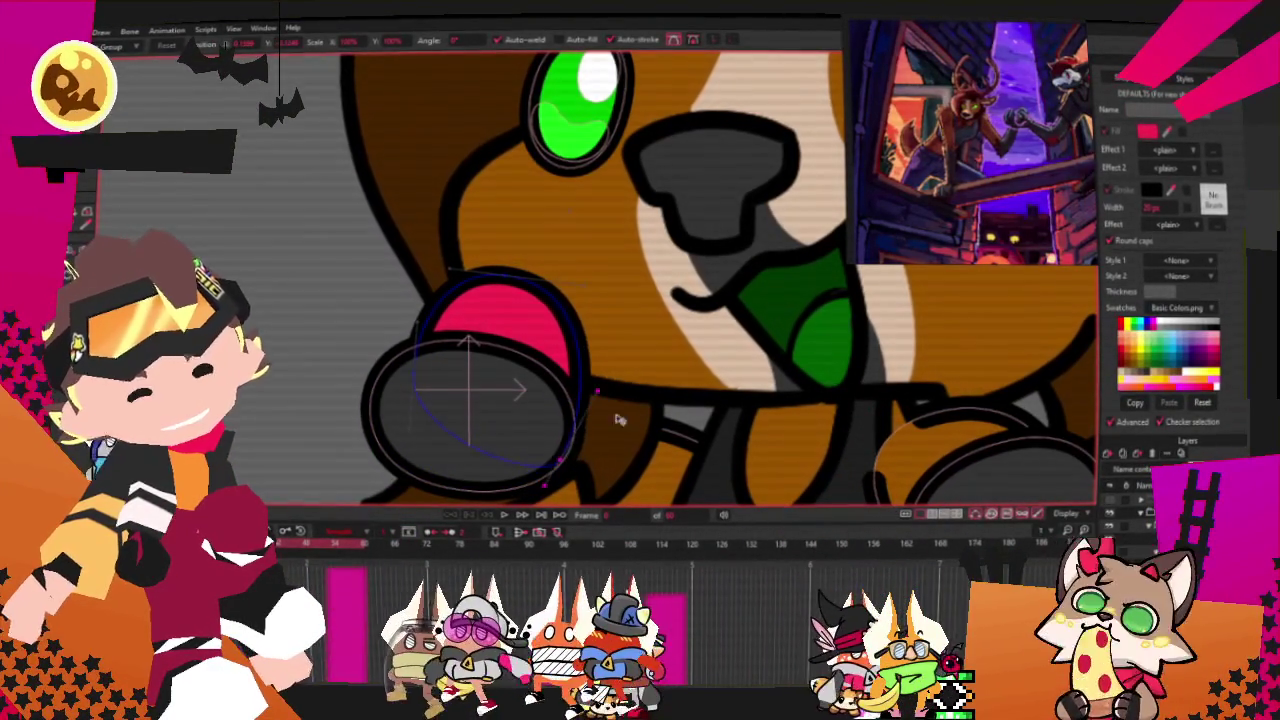
left_click(394, 413)
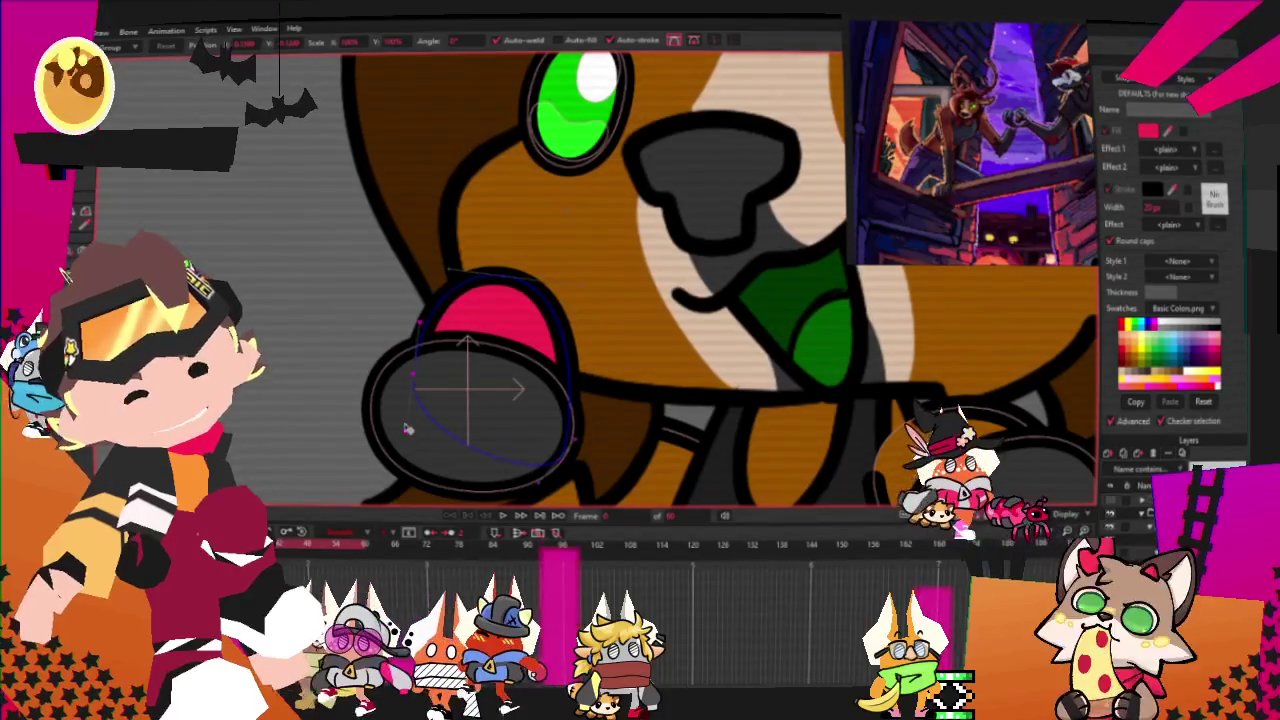
left_click(538, 473)
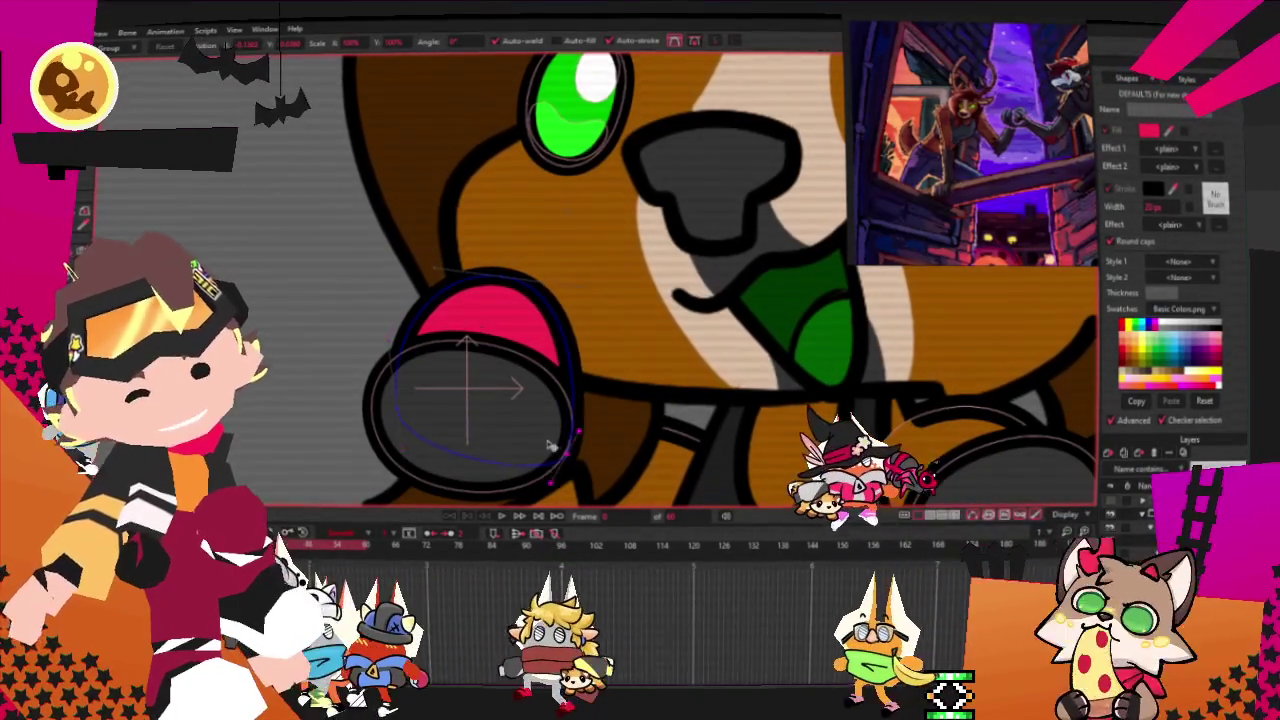
left_click(567, 452)
left_click(604, 427)
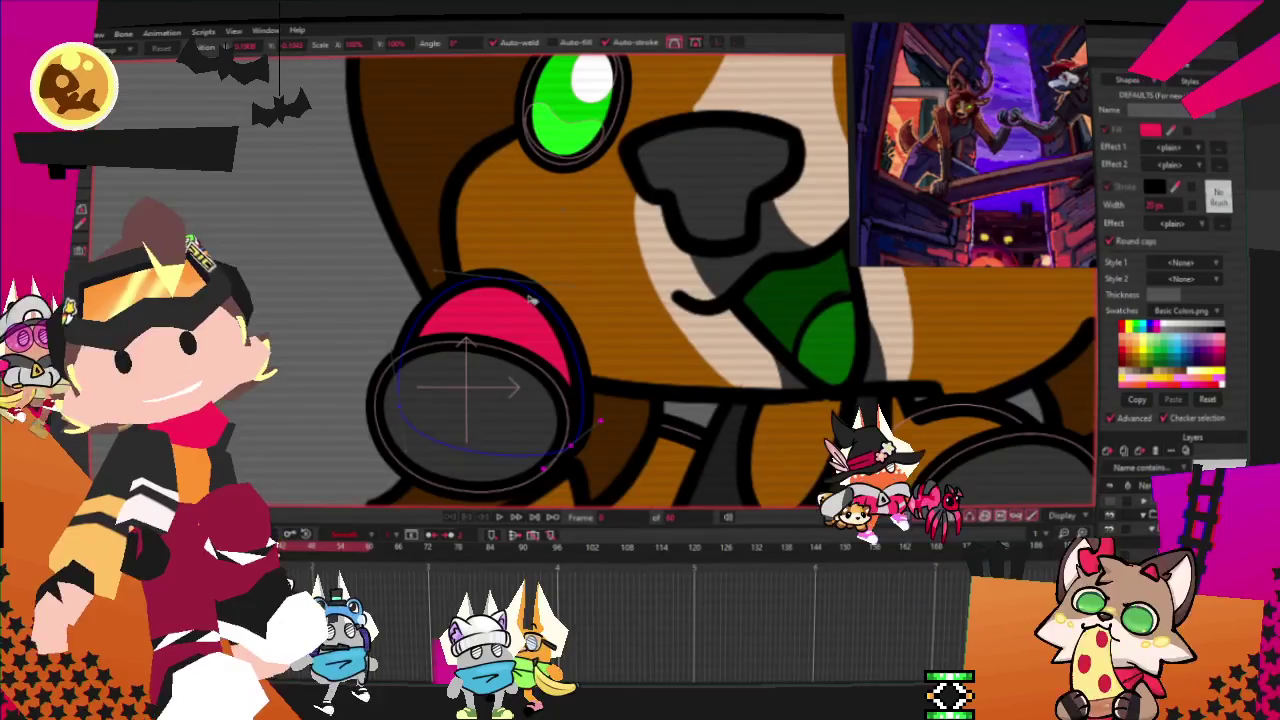
scroll(524, 300, "up", 2)
scroll(524, 300, "up", 2)
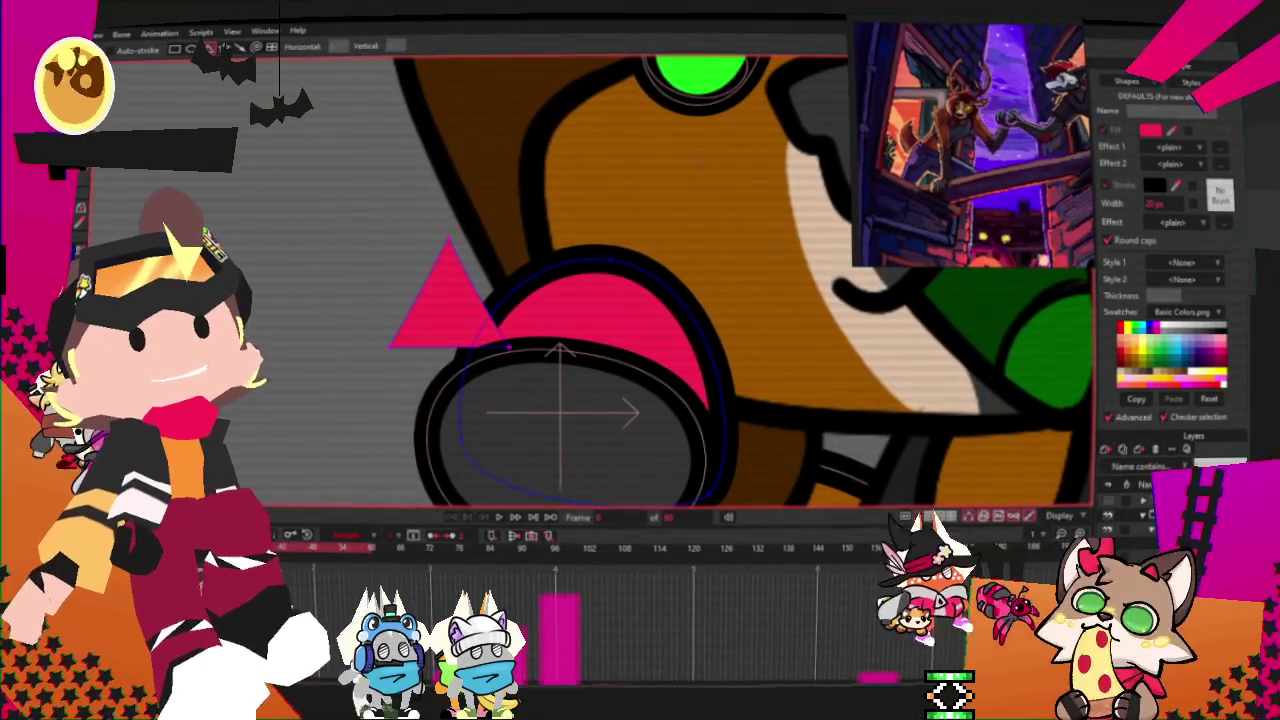
Squash the green triangle beside the pink pad into a flat wedge and adjust its curvature.
key("g")
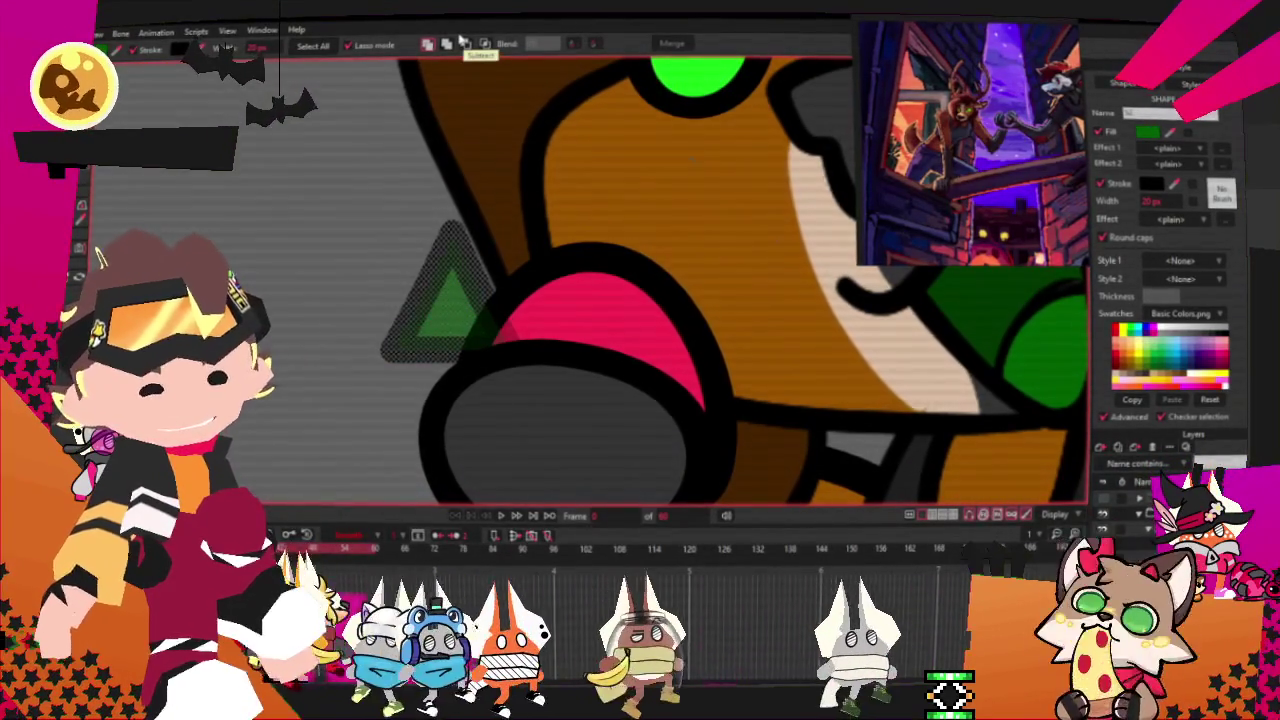
key("t")
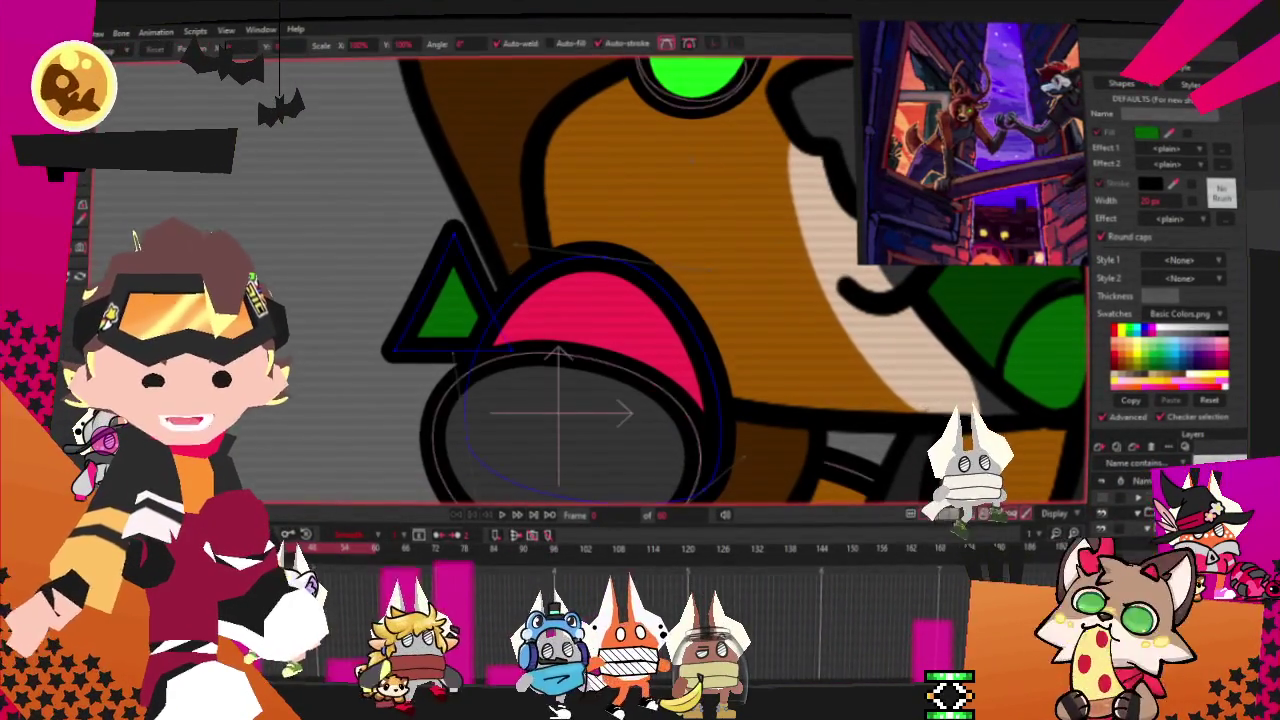
left_click(437, 253)
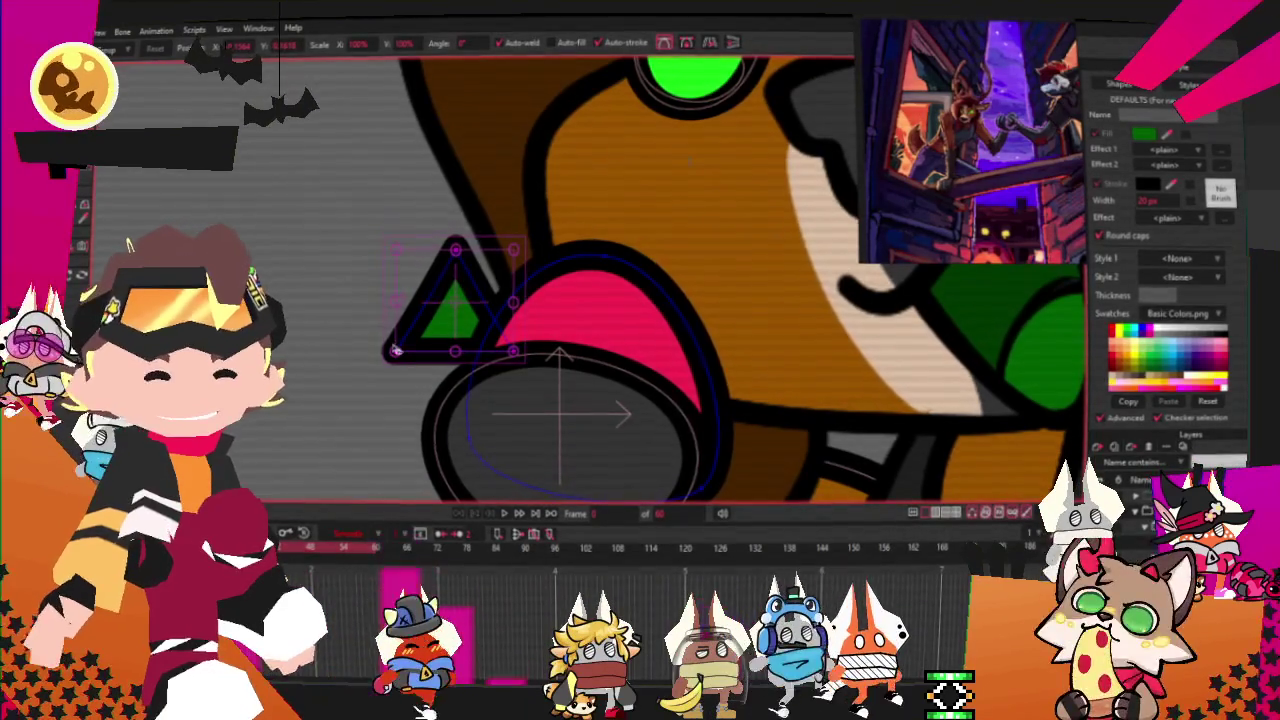
left_click_drag(396, 352, 400, 305)
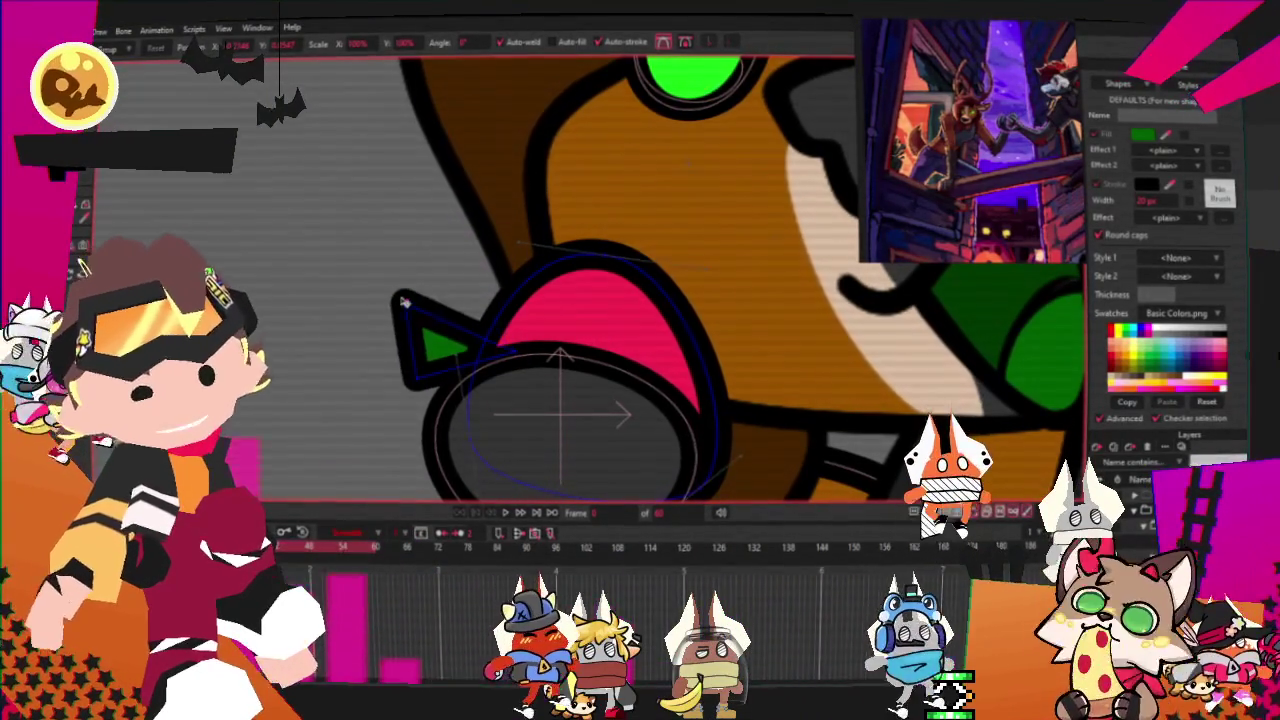
key("c")
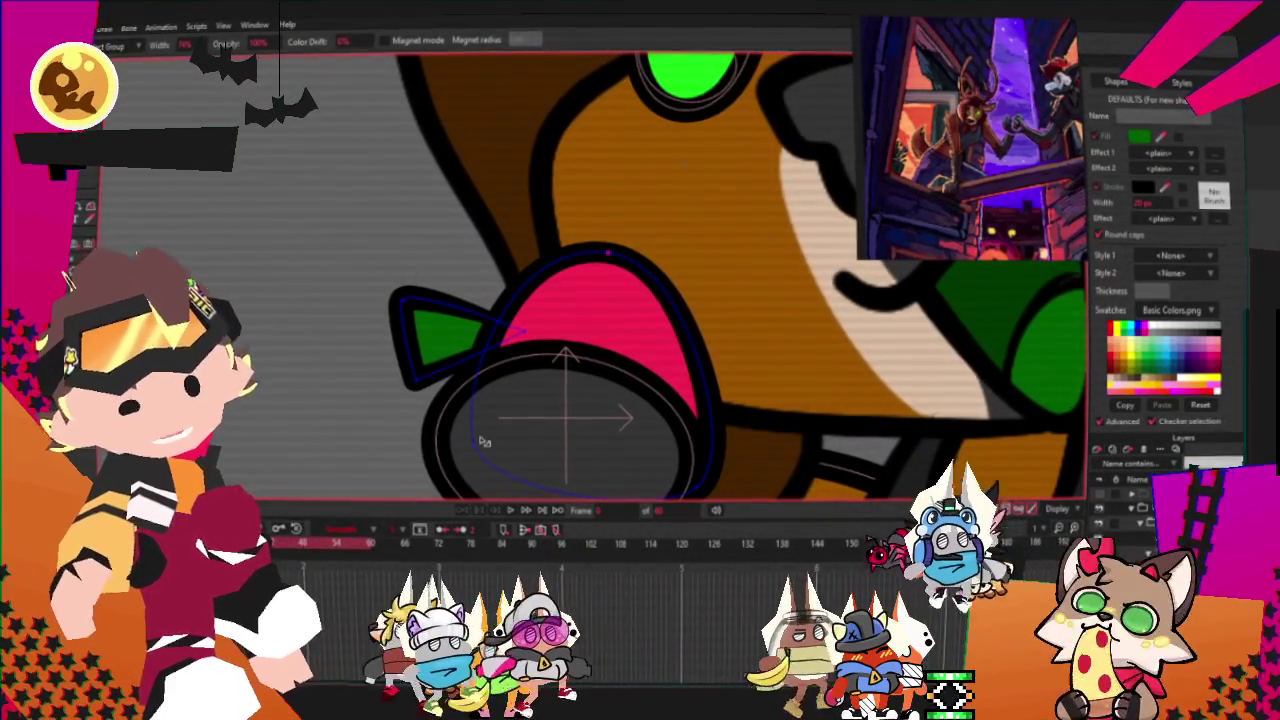
scroll(471, 441, "down", 3)
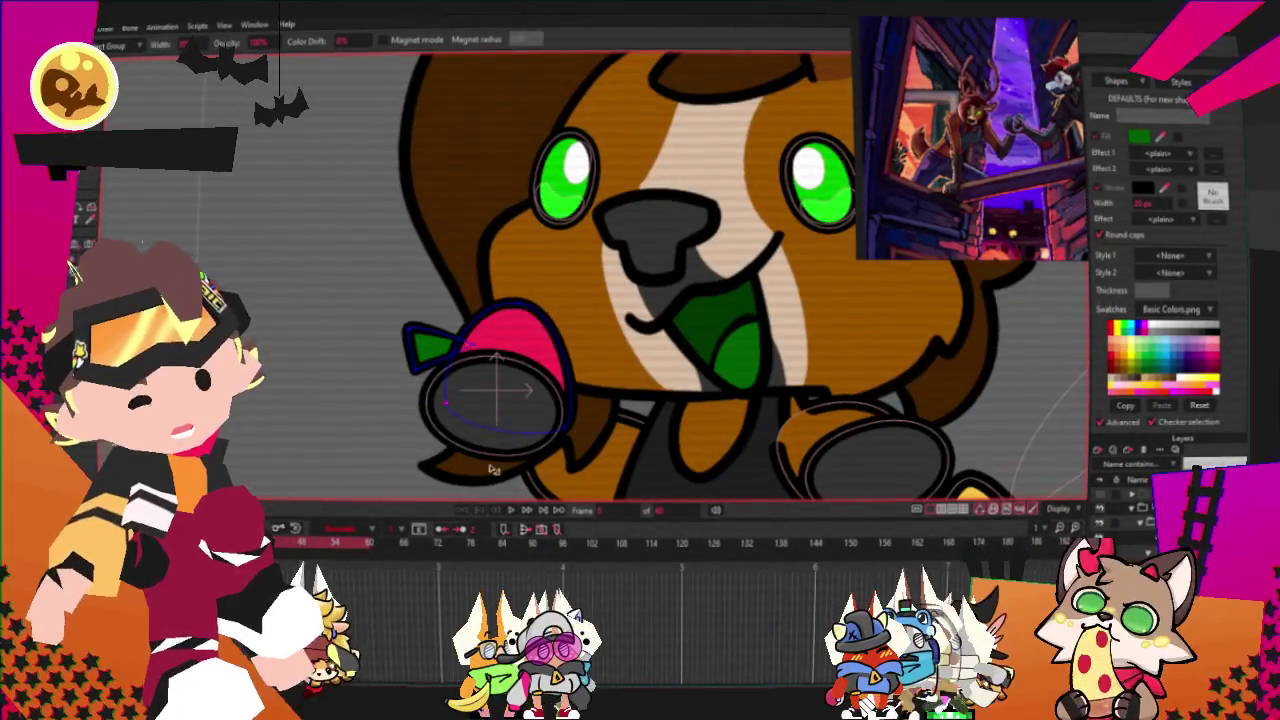
scroll(540, 420, "down", 3)
scroll(560, 370, "down", 3)
scroll(566, 354, "up", 1)
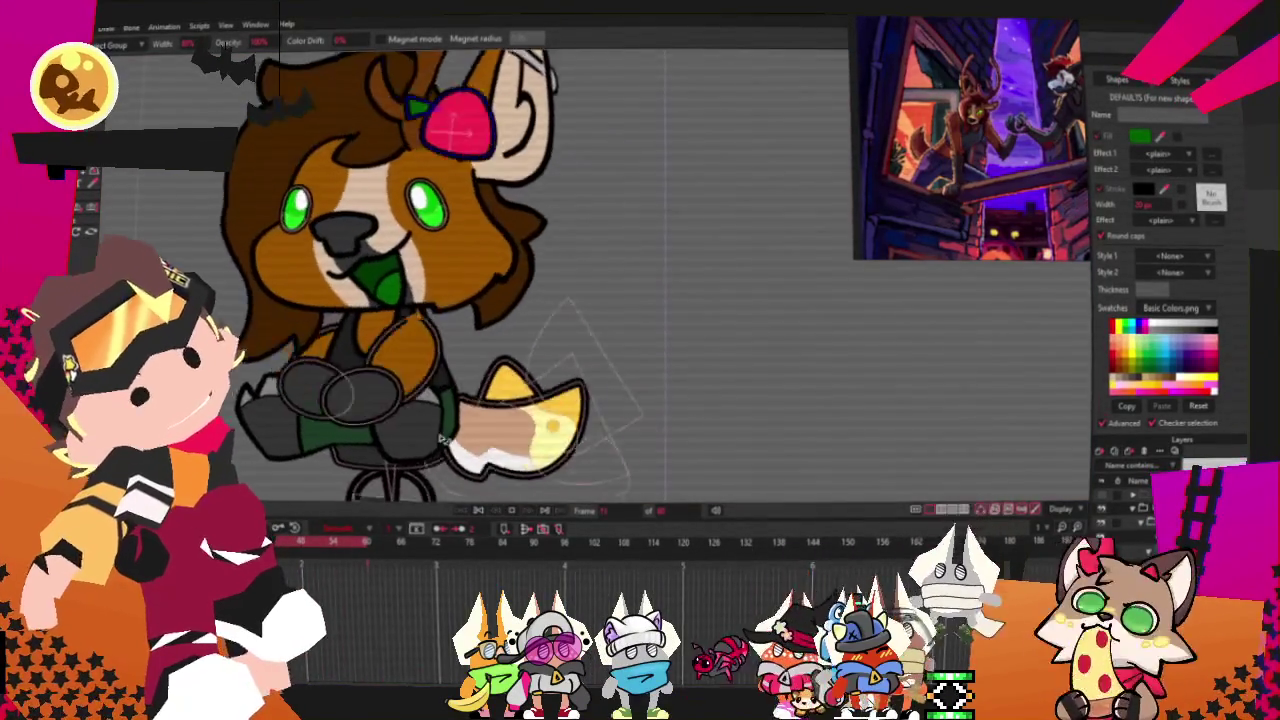
scroll(244, 250, "up", 3)
scroll(244, 250, "up", 3)
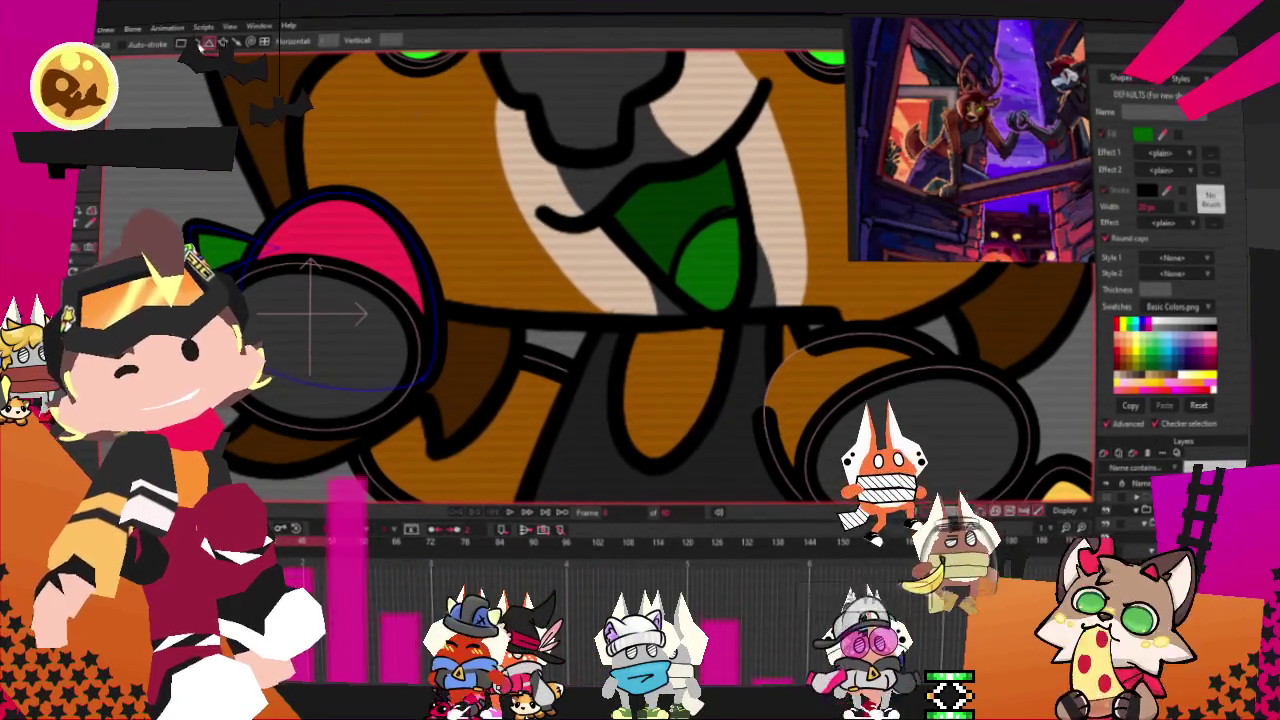
scroll(285, 255, "up", 2)
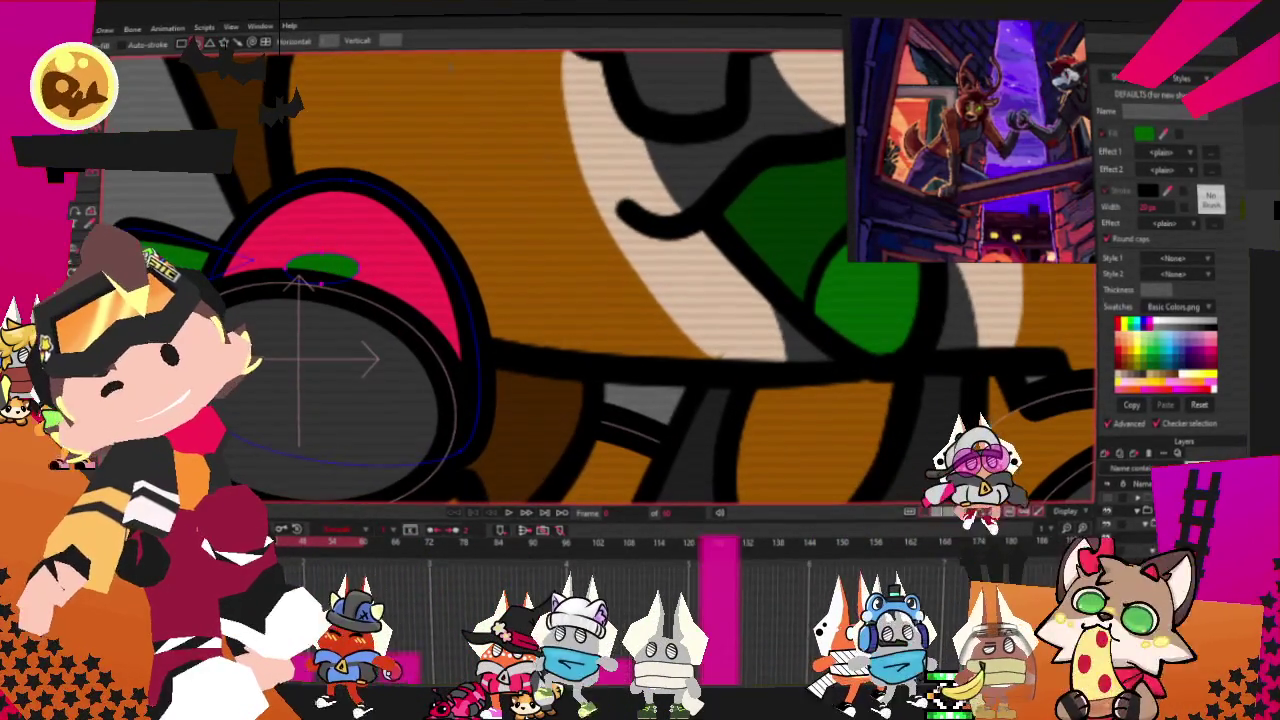
Change the small spot's fill on the pink pad from green to pale yellow.
key("e")
left_click(340, 258)
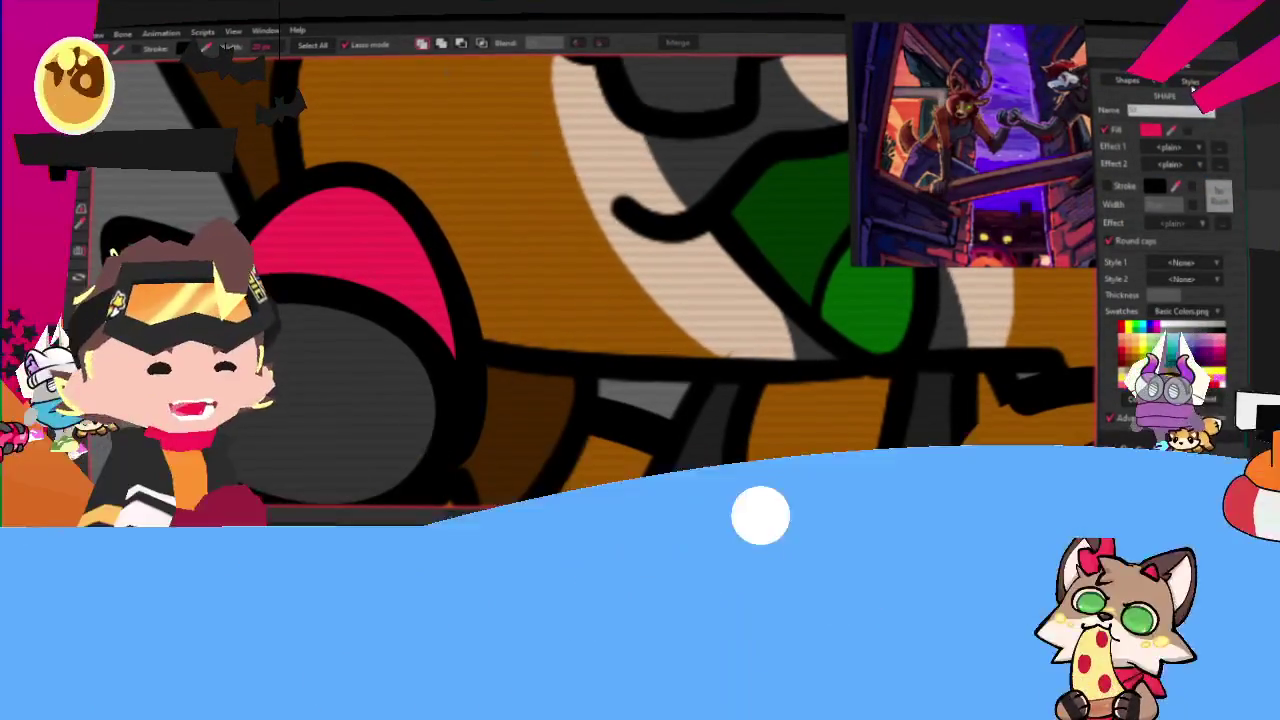
left_click(1151, 131)
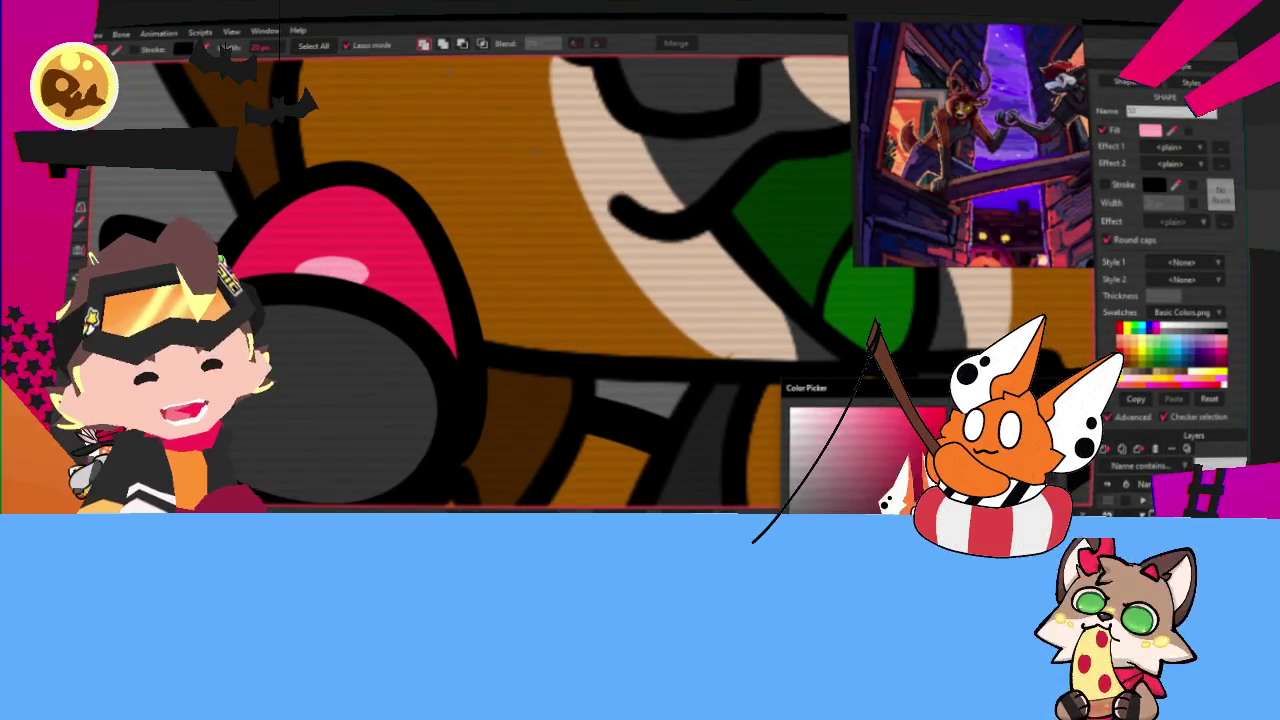
left_click(984, 430)
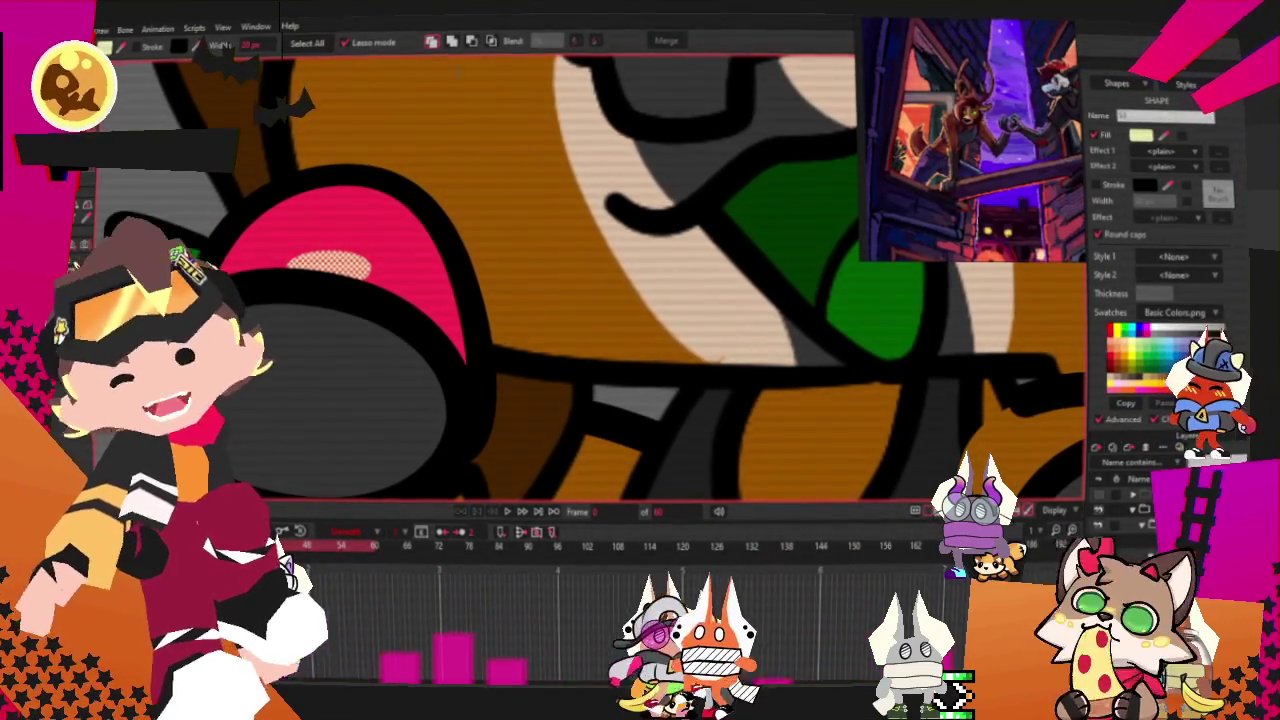
Narrow, stretch and tilt the cream oval spot, then move it higher on the pad.
key("t")
scroll(466, 236, "up", 3)
scroll(466, 236, "up", 3)
left_click_drag(466, 236, 463, 231)
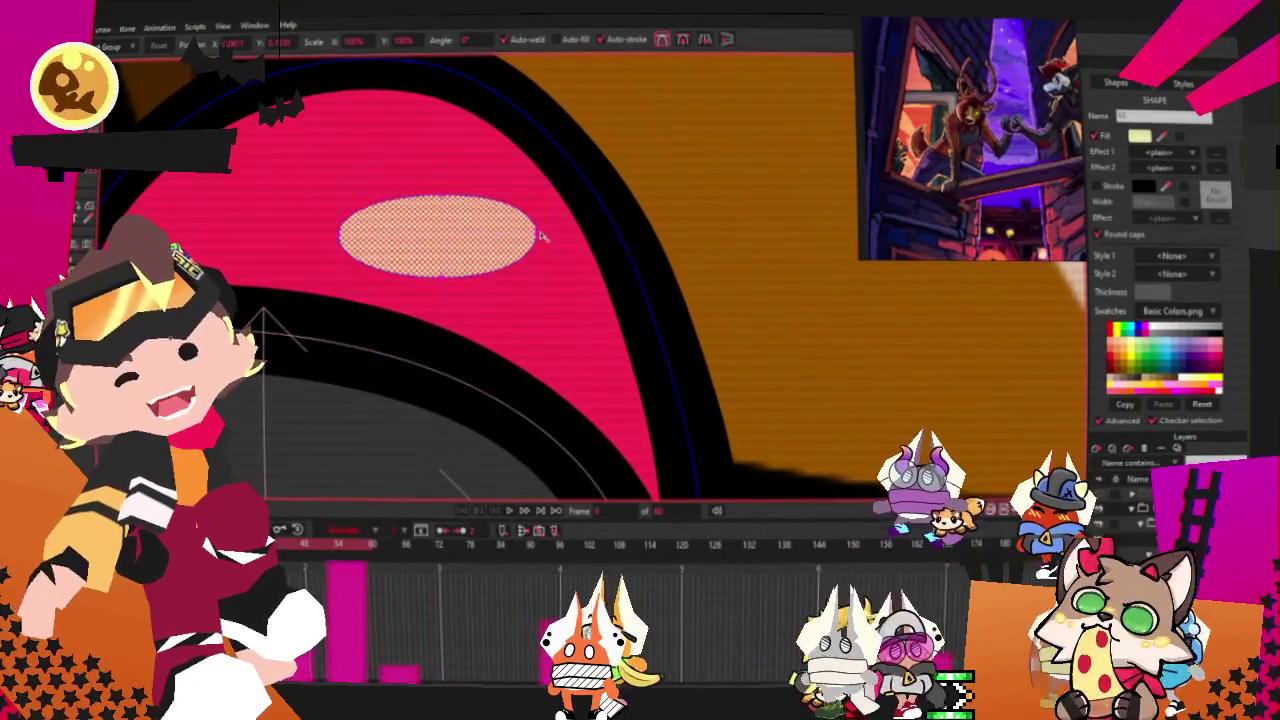
mouse_move(463, 231)
left_mouse_down()
mouse_move(440, 210)
mouse_move(528, 242)
left_mouse_up()
scroll(420, 234, "up", 2)
scroll(496, 103, "down", 2)
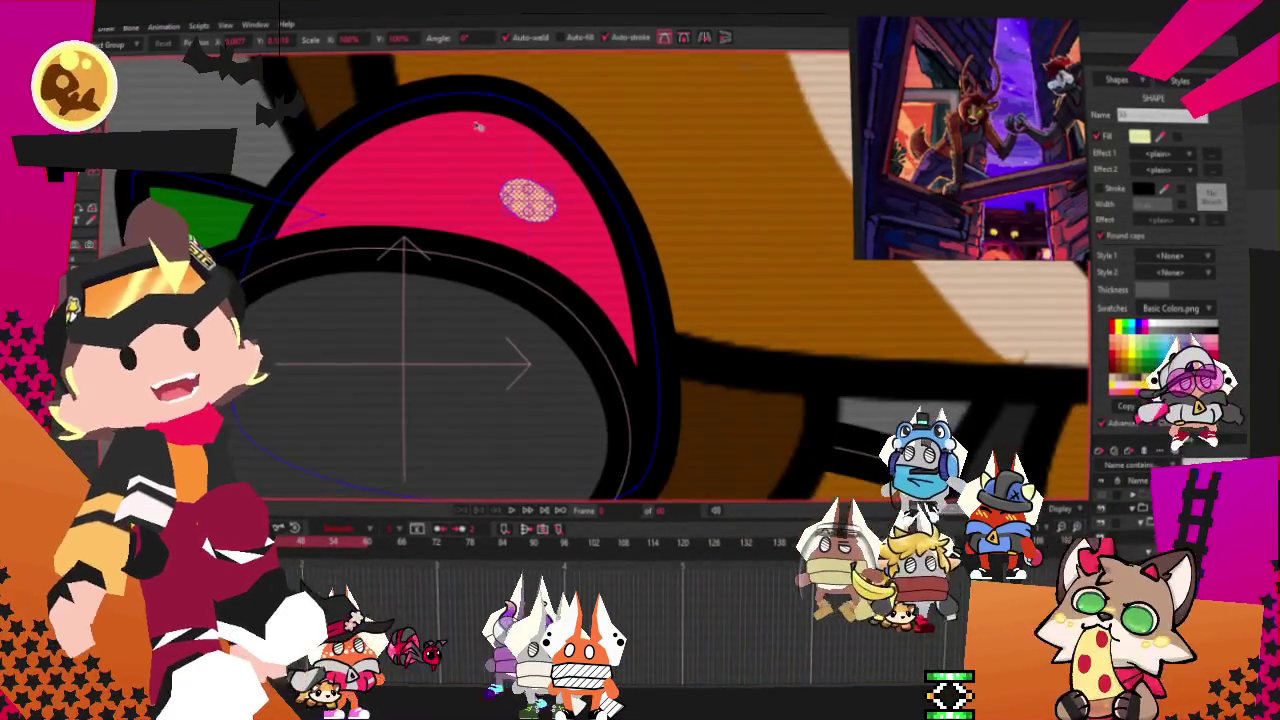
scroll(566, 213, "up", 2)
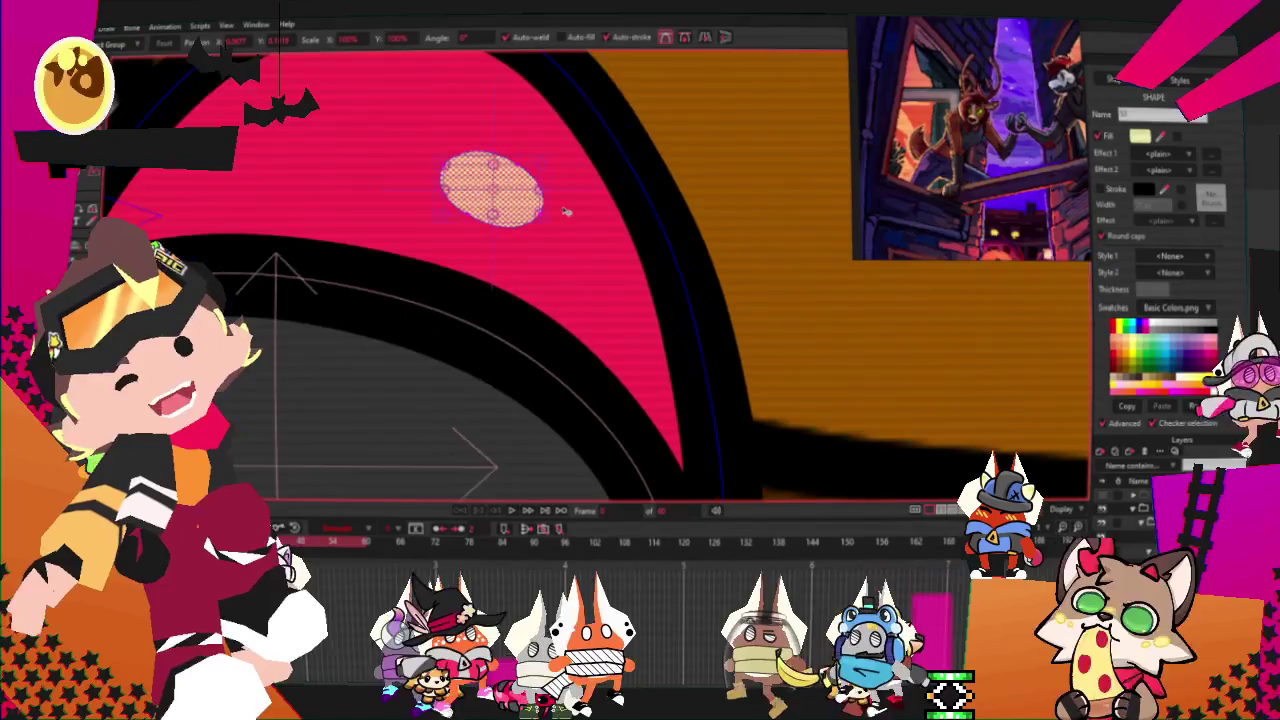
left_click_drag(505, 202, 517, 182)
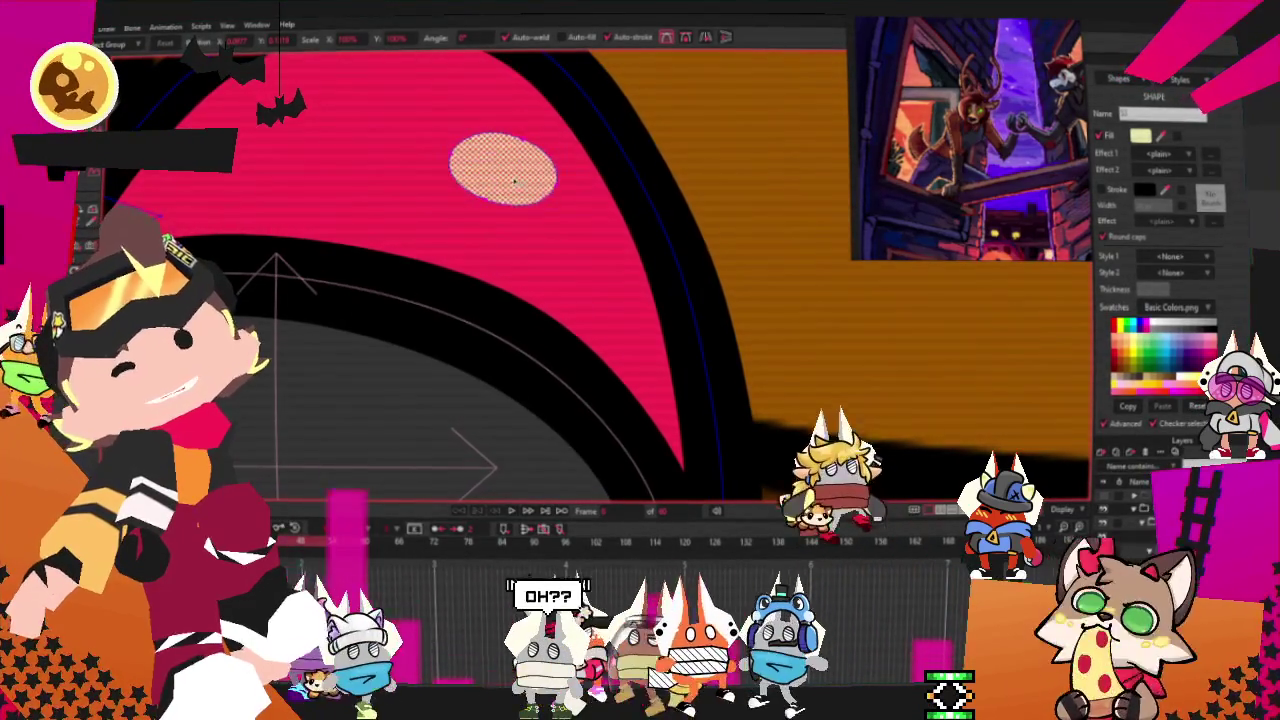
Place and enlarge a second cream oval below the first, then resize the upper spot to match.
mouse_move(372, 282)
left_mouse_down()
mouse_move(487, 352)
mouse_move(449, 367)
left_mouse_up()
scroll(463, 308, "up", 1)
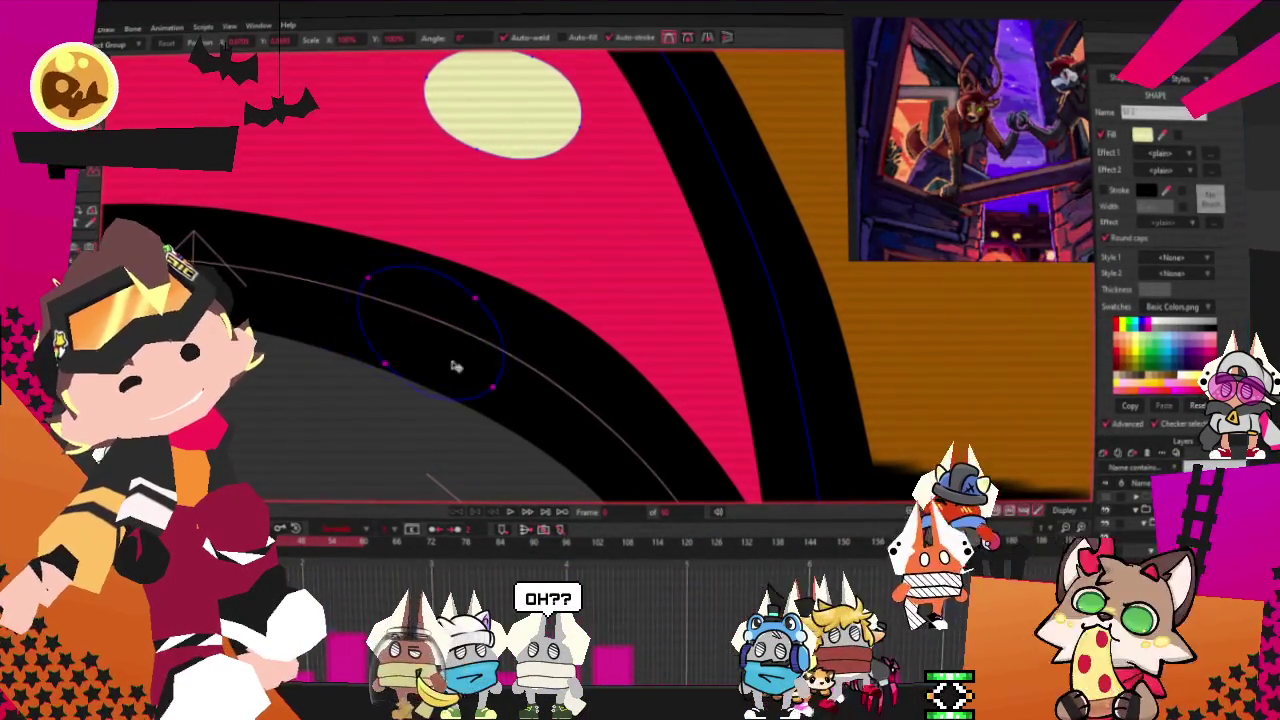
scroll(480, 330, "up", 1)
scroll(490, 300, "down", 2)
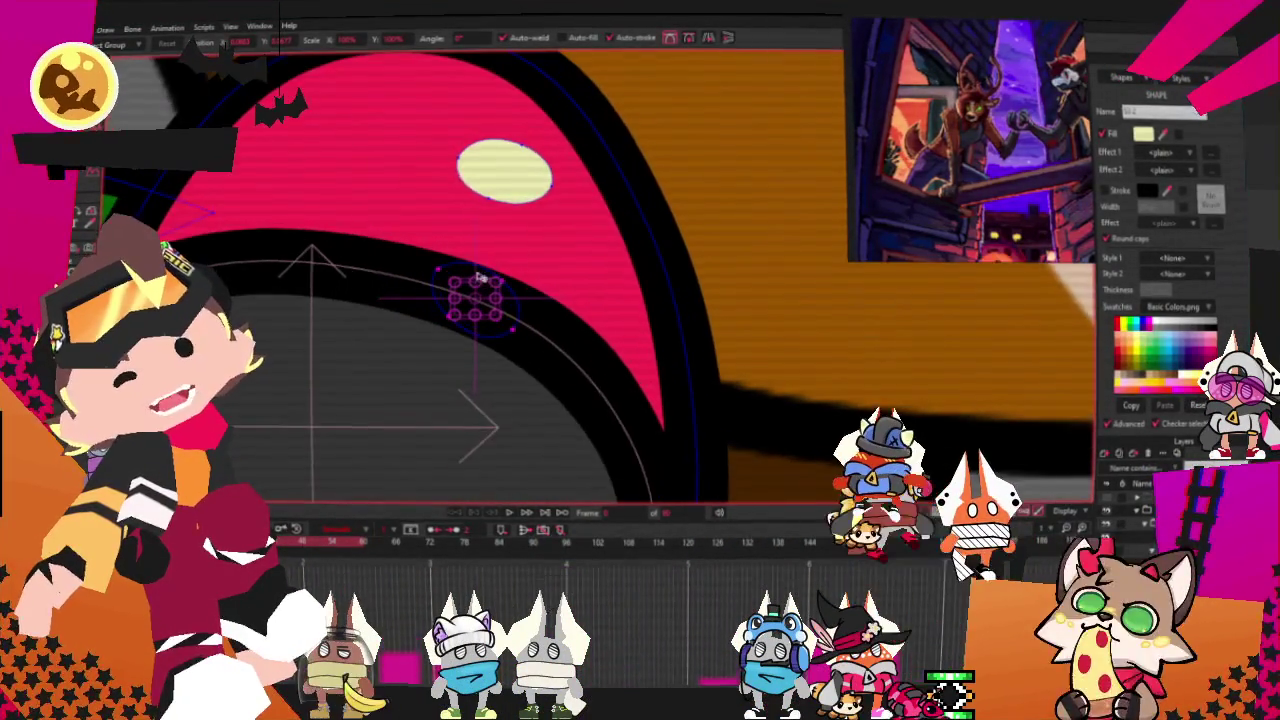
left_click_drag(500, 283, 512, 278)
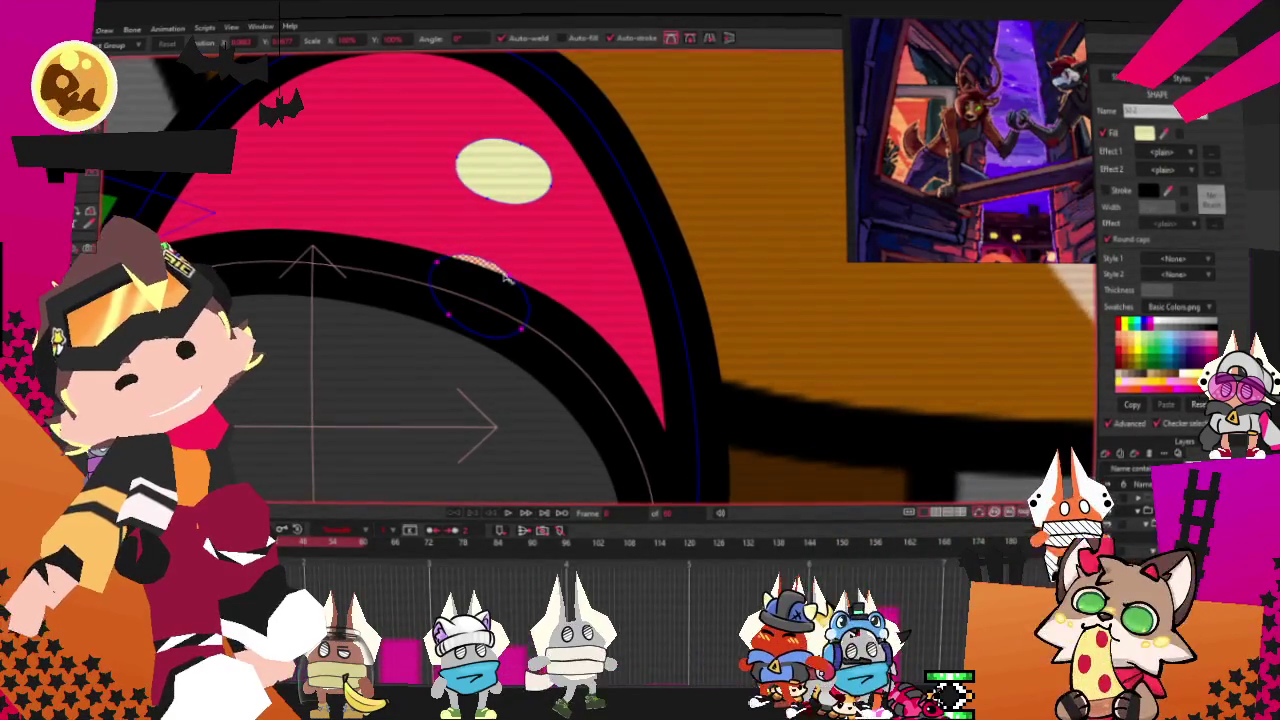
left_click_drag(512, 150, 509, 160)
scroll(509, 160, "up", 1)
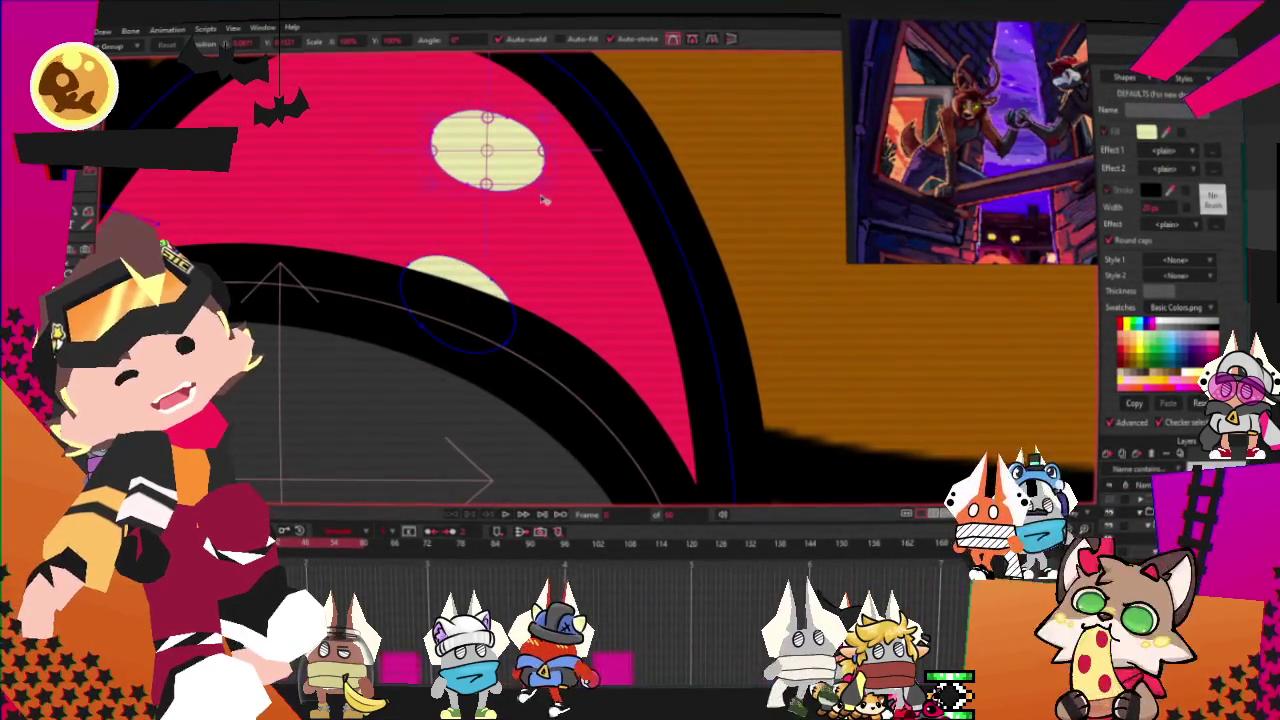
left_click_drag(543, 200, 506, 148)
left_click_drag(529, 143, 527, 148)
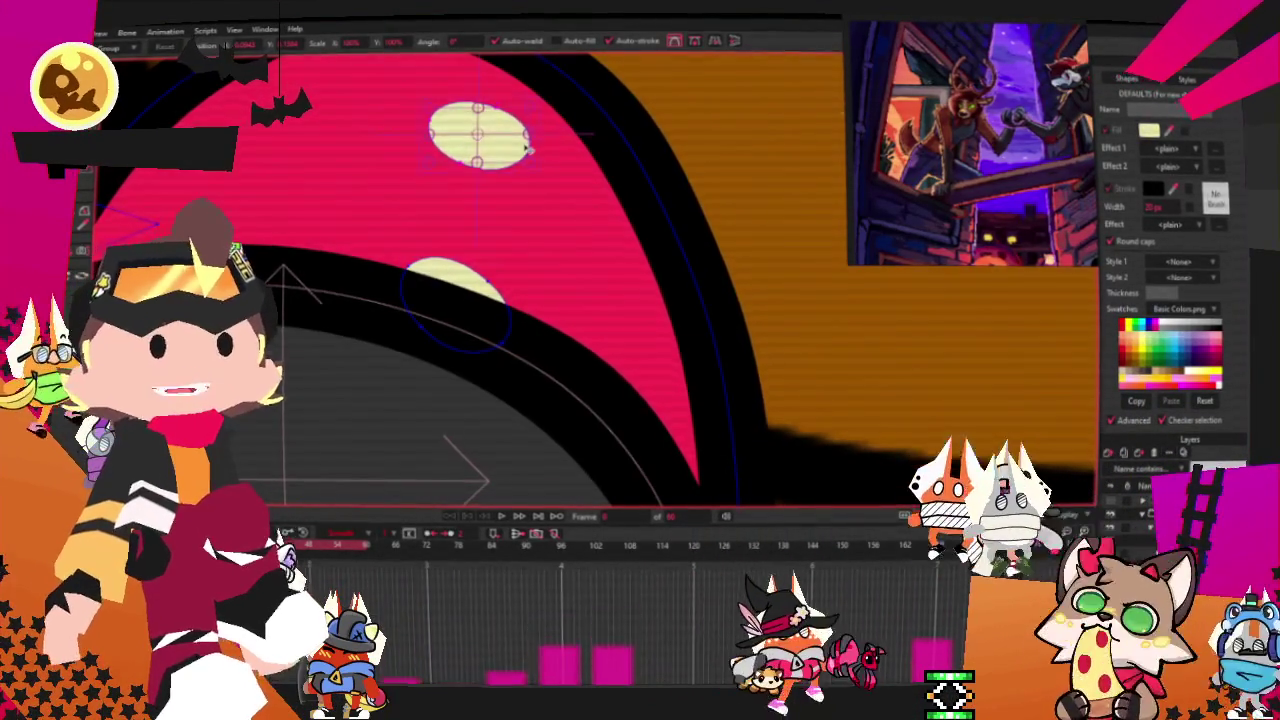
scroll(500, 220, "up", 3)
scroll(490, 260, "down", 2)
scroll(484, 278, "down", 1)
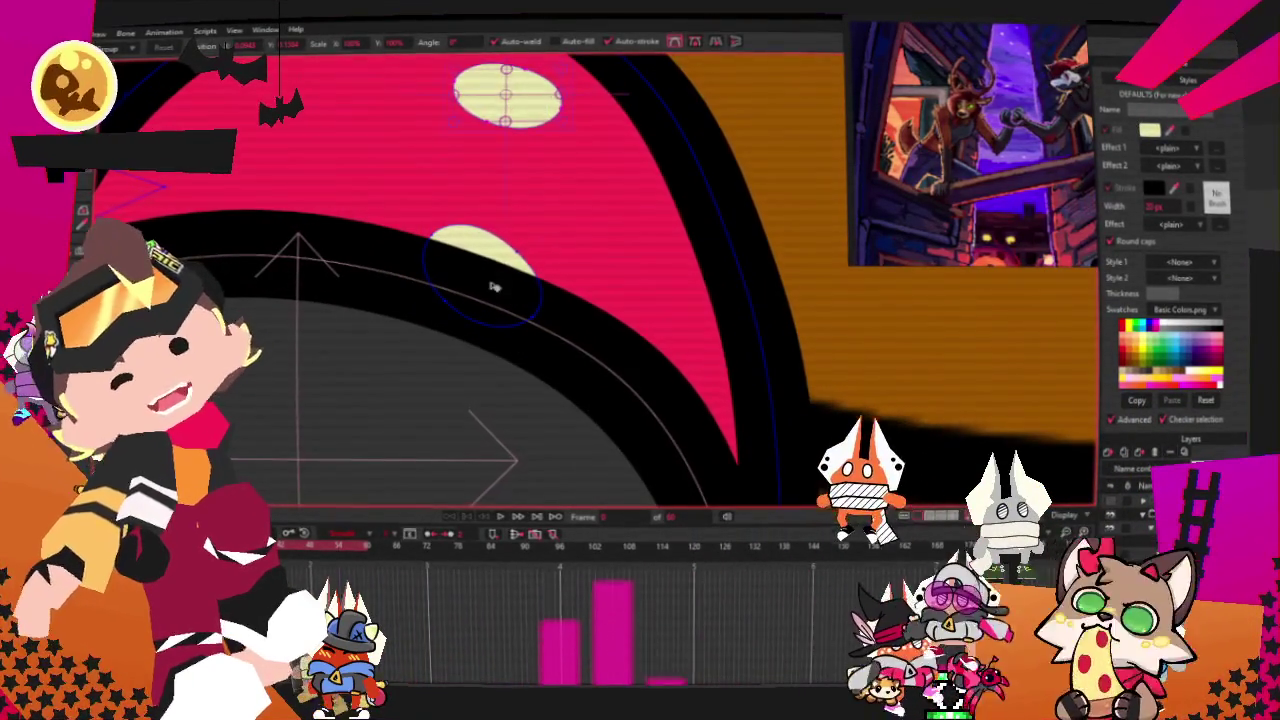
left_click(491, 286)
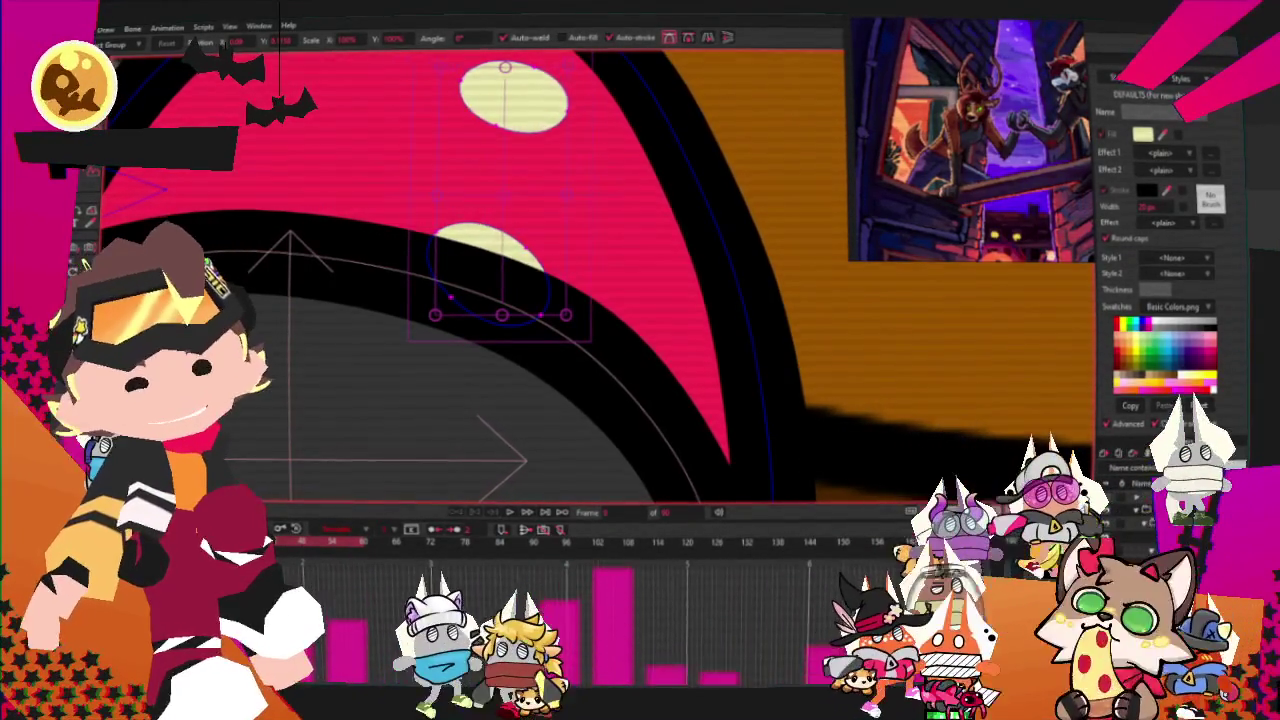
Adjust curvature and select all points of the upper cream spot.
scroll(500, 280, "down", 3)
scroll(500, 280, "up", 2)
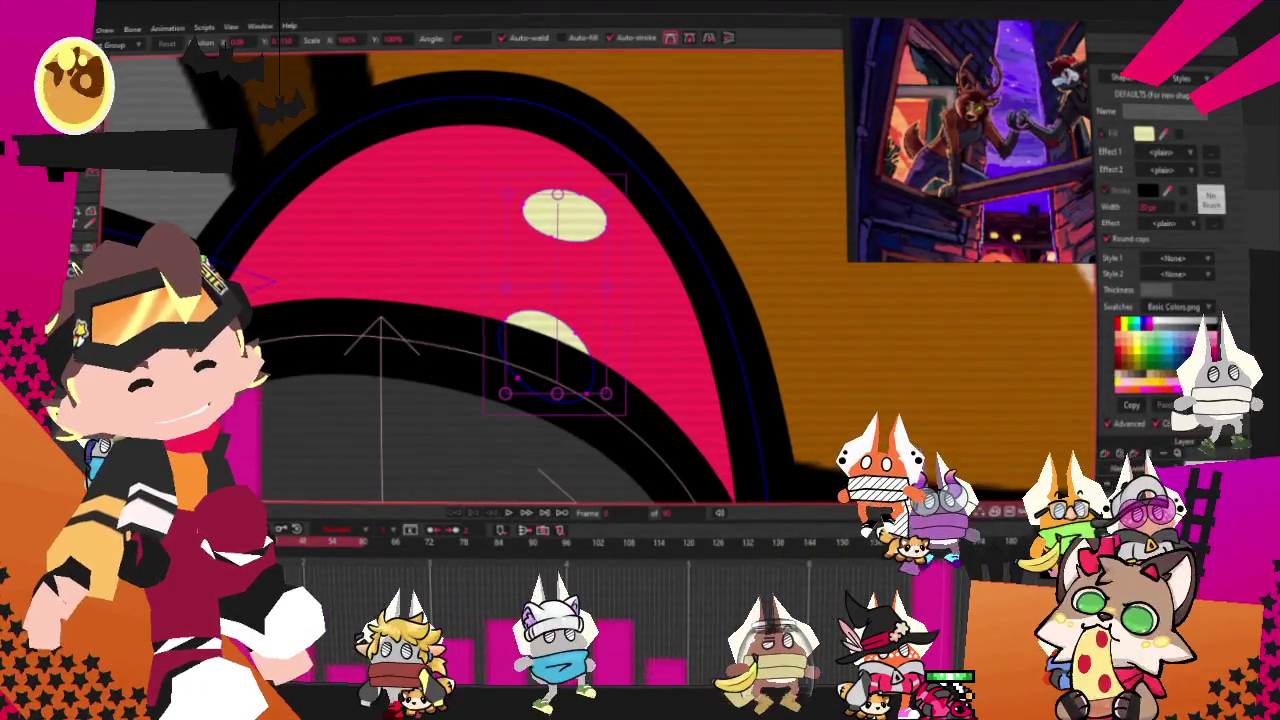
key("g")
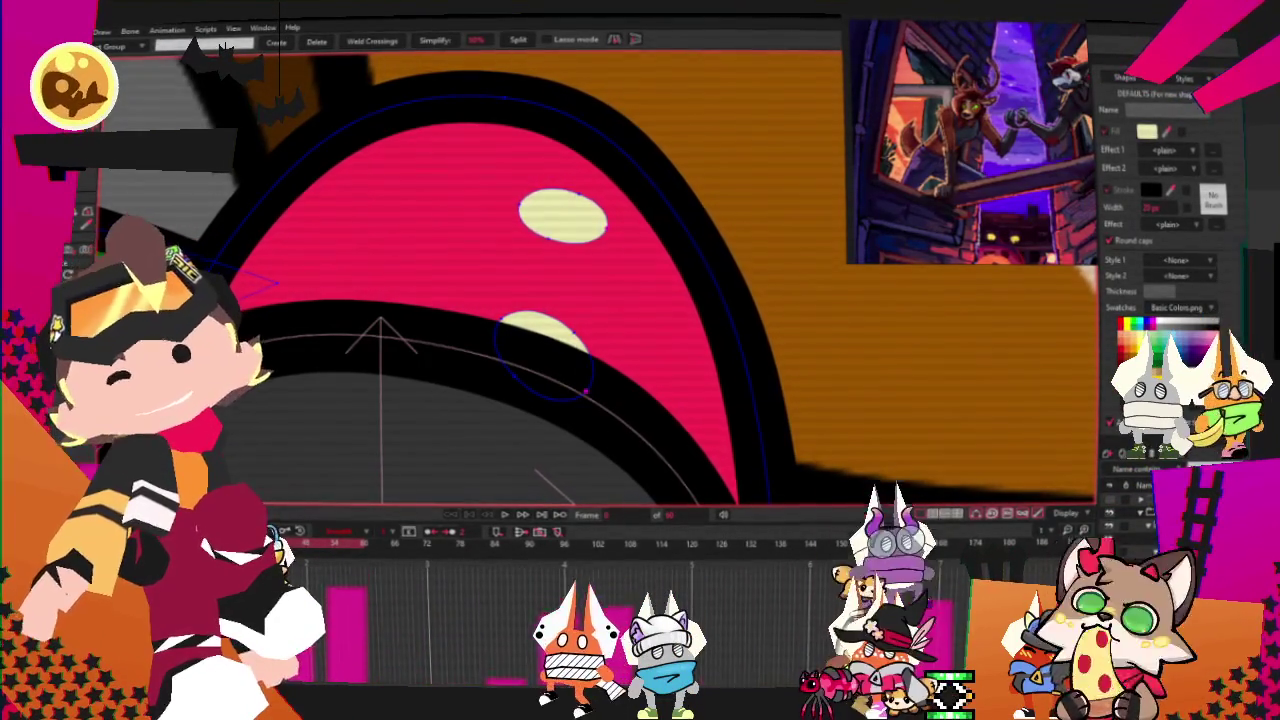
key("c")
scroll(615, 198, "up", 3)
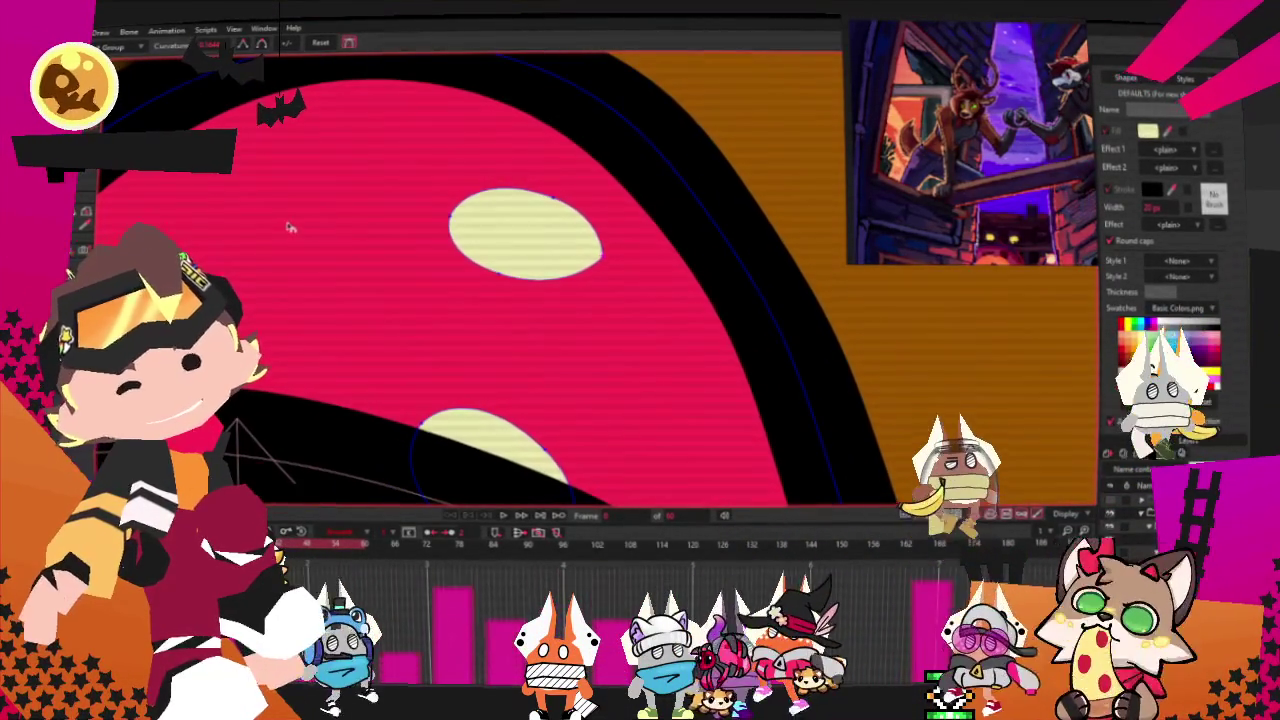
key("g")
left_click_drag(474, 172, 565, 302)
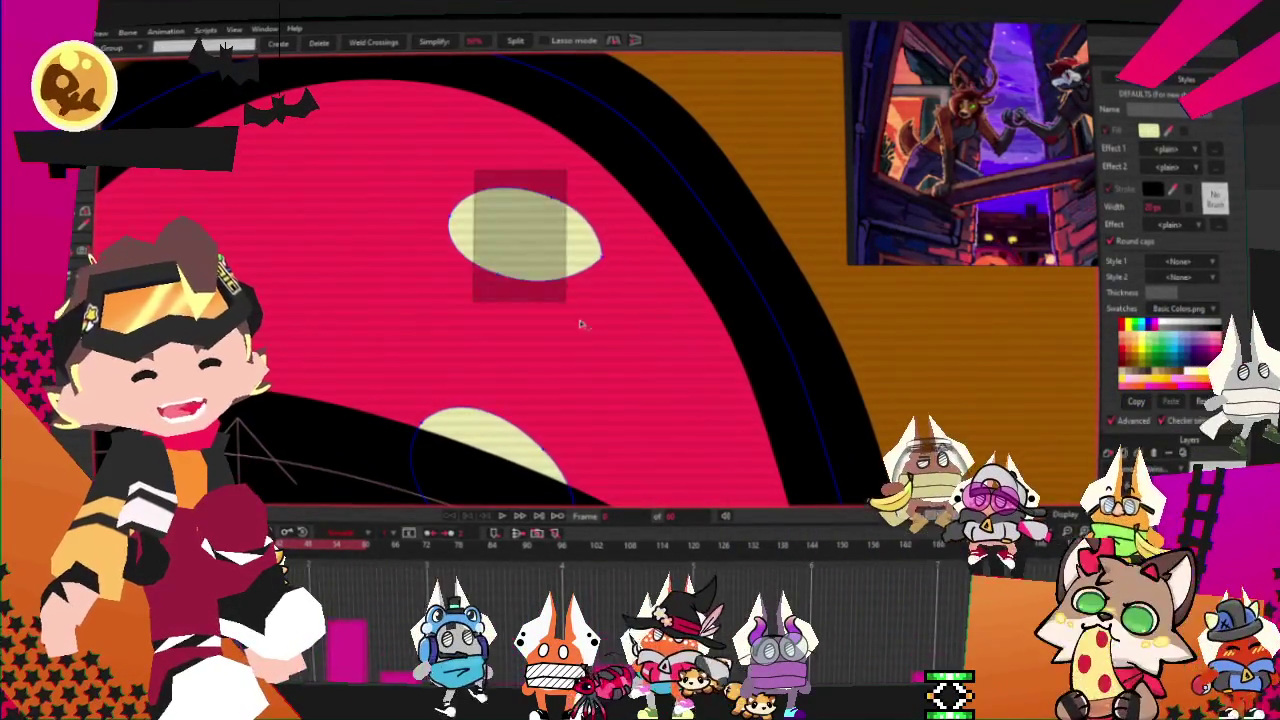
Reshape the lower cream spot smaller and rounder beneath the upper spot.
scroll(520, 290, "down", 2)
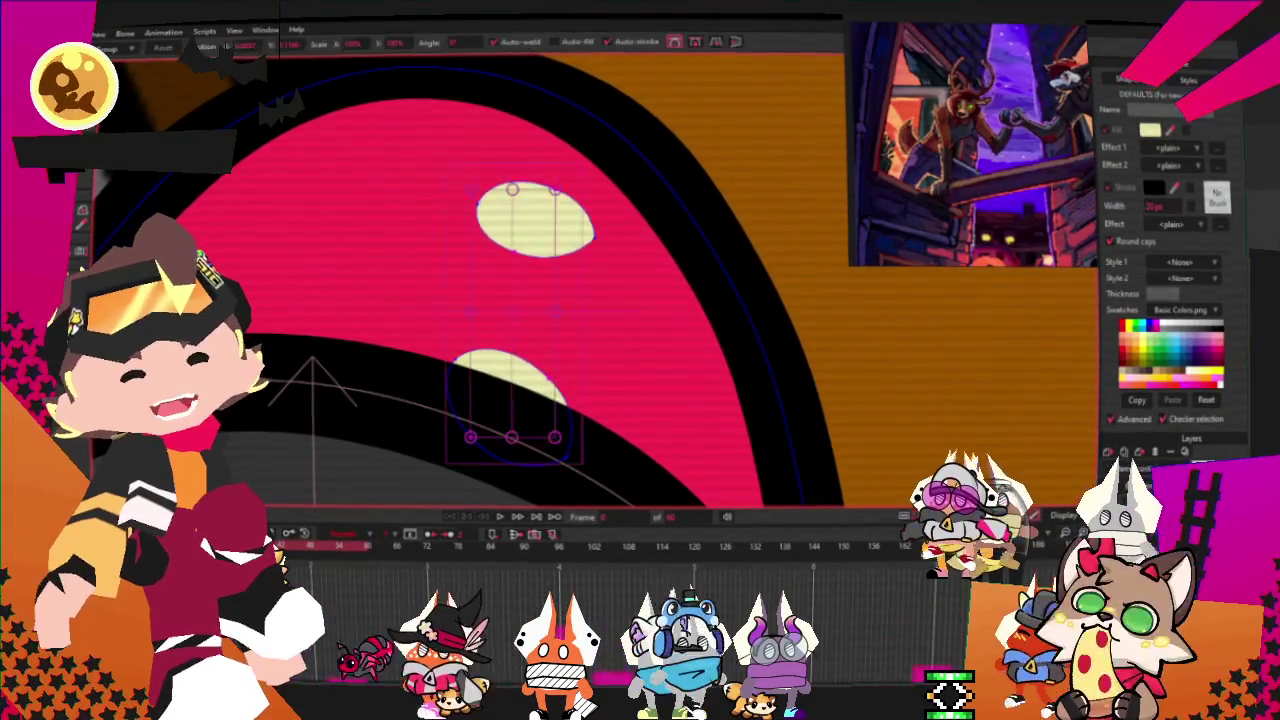
key("t")
scroll(502, 356, "up", 2)
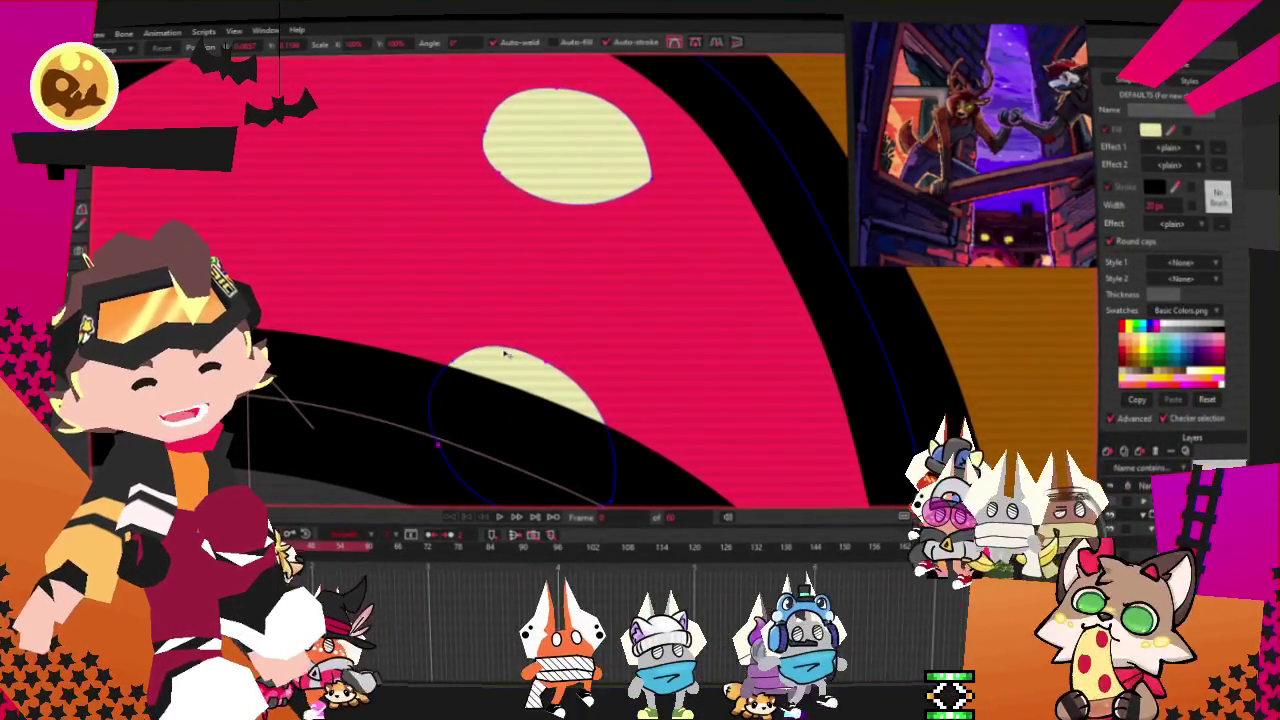
key("ctrl+a")
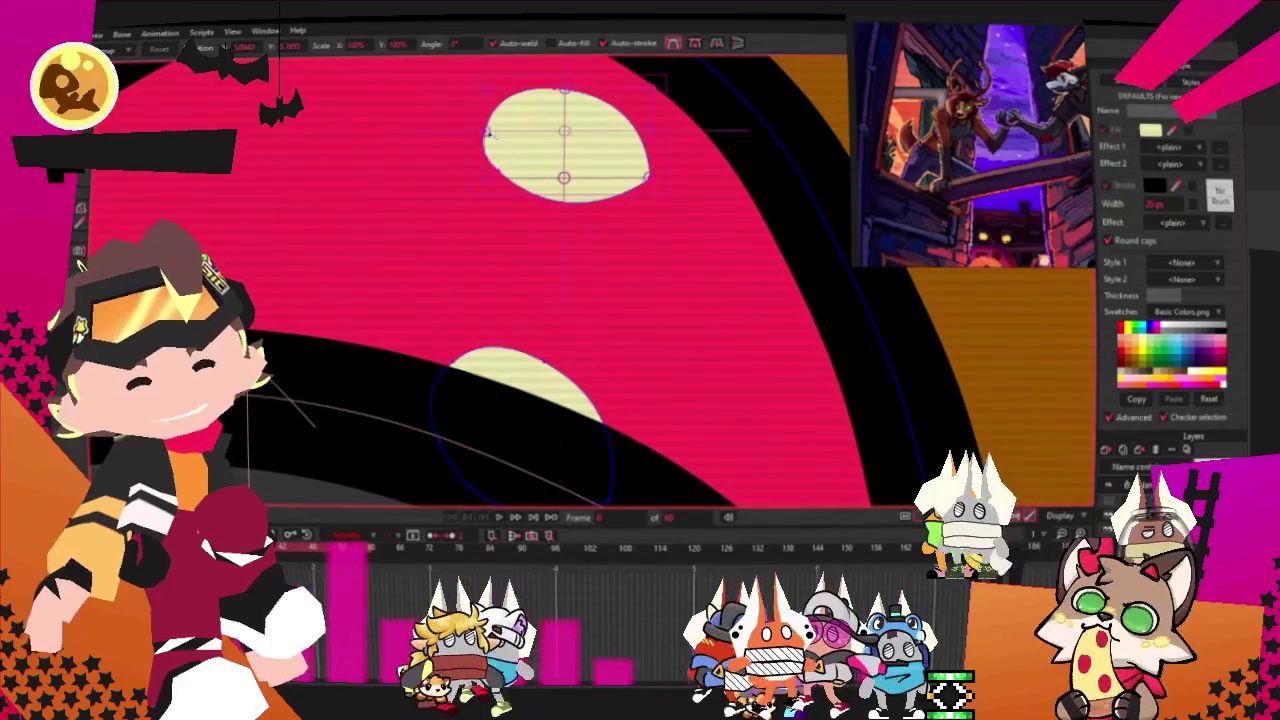
left_click(103, 253)
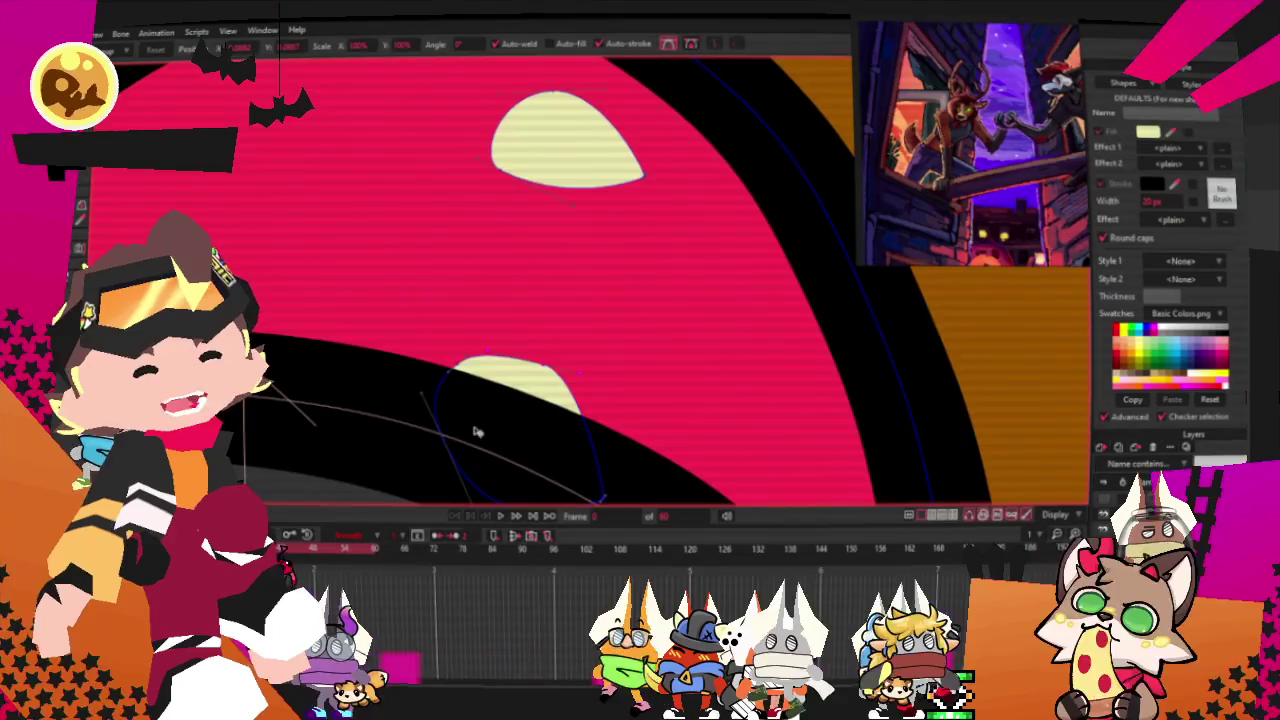
scroll(447, 422, "down", 2)
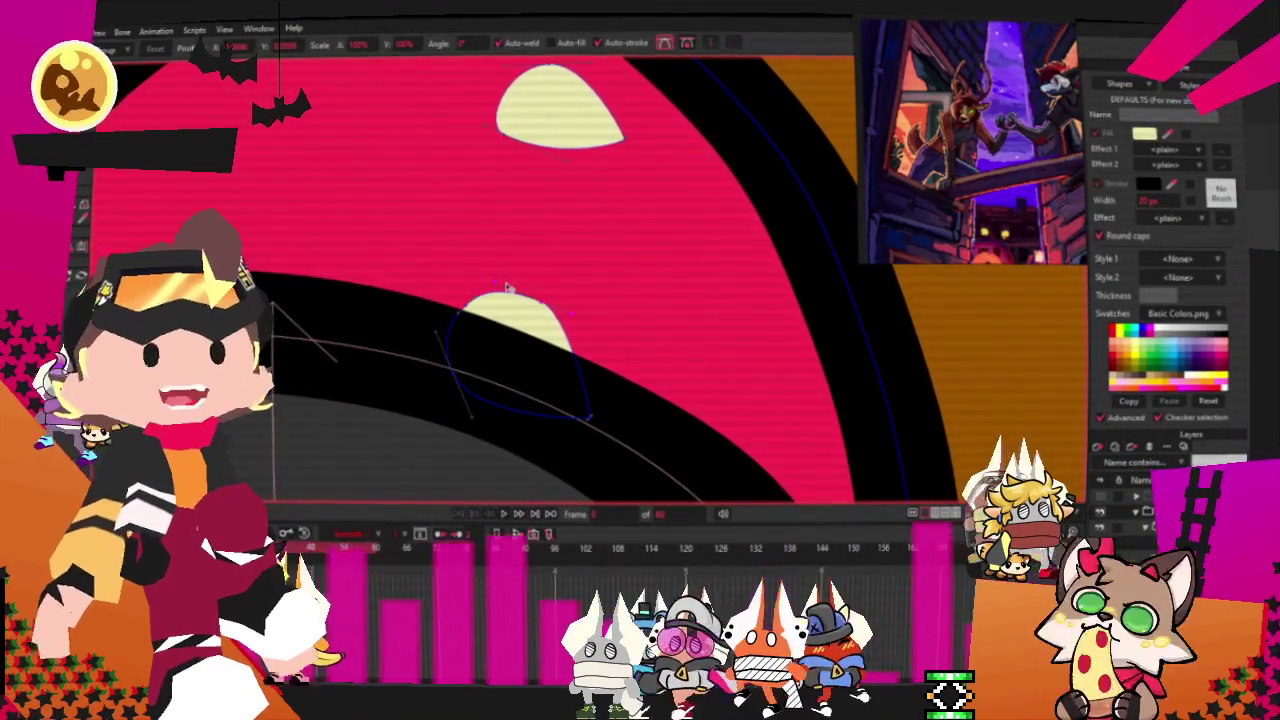
scroll(507, 287, "down", 2)
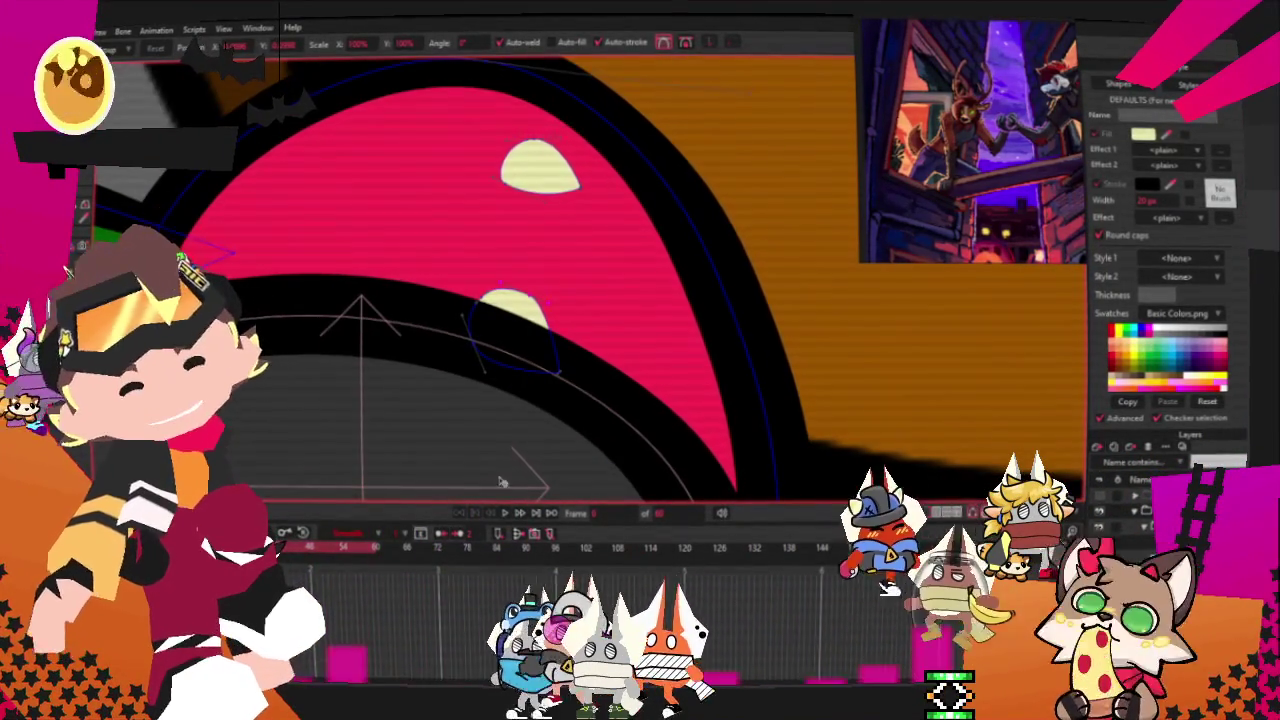
scroll(510, 400, "up", 3)
scroll(620, 194, "down", 3)
scroll(553, 258, "down", 5)
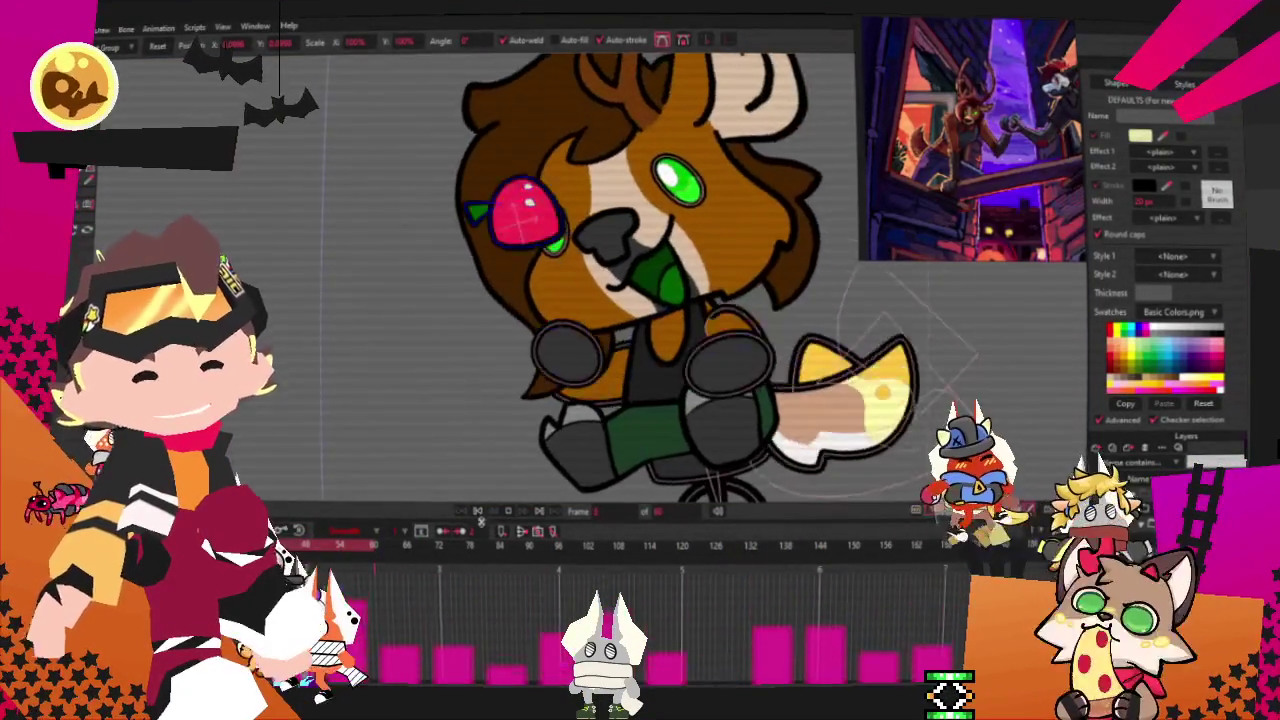
Duplicate the cream spots and place the copies lower-left on the grey paw.
scroll(460, 330, "up", 1)
scroll(460, 330, "up", 3)
scroll(460, 330, "up", 2)
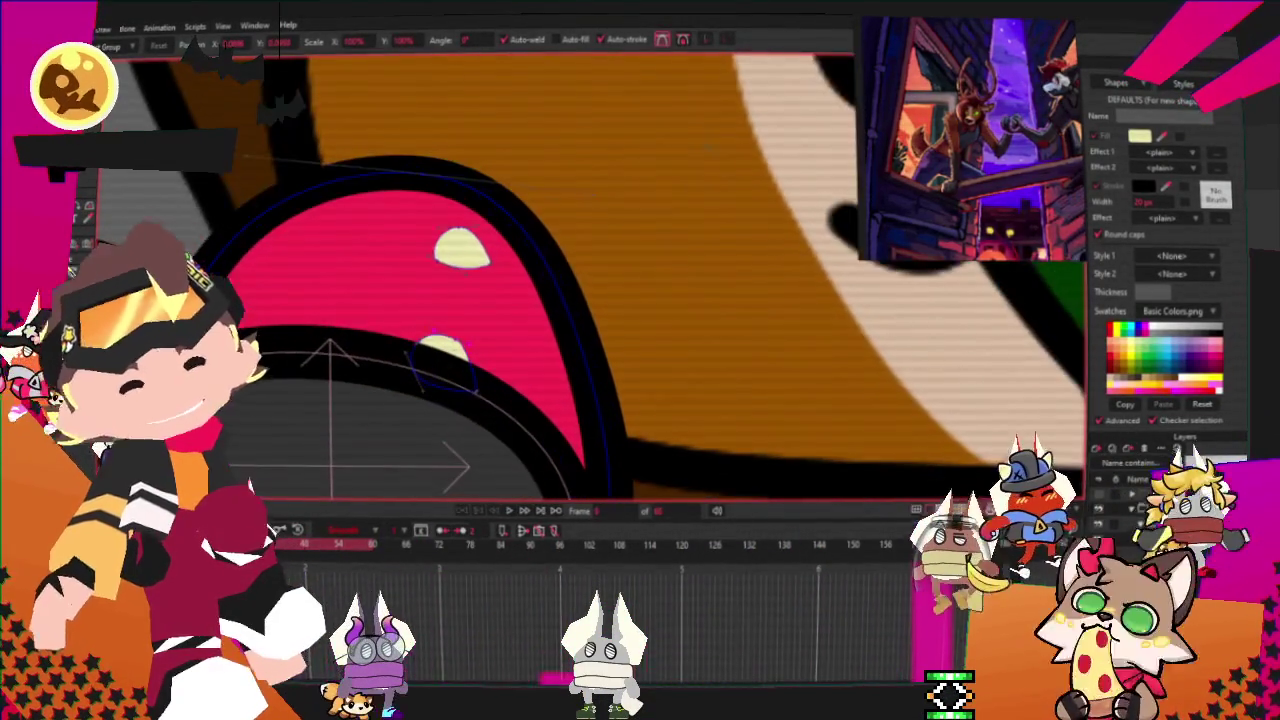
left_click(462, 246)
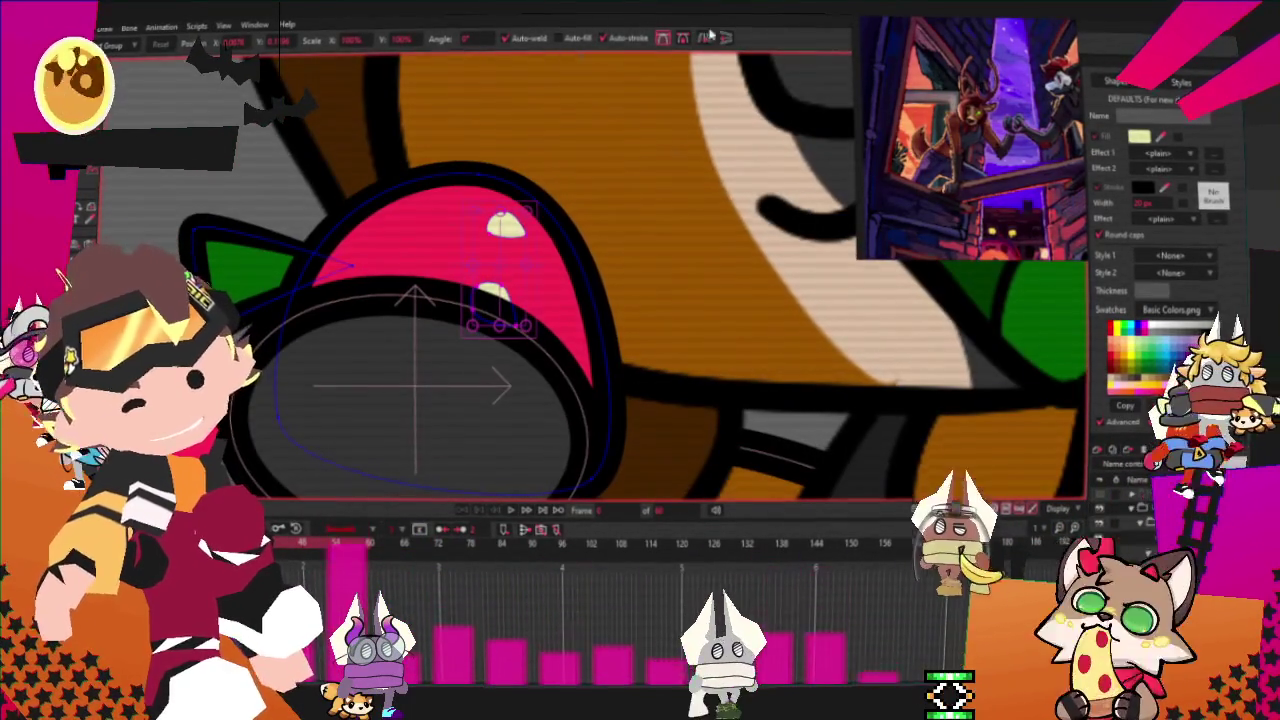
left_click_drag(500, 305, 337, 366)
scroll(382, 427, "up", 1)
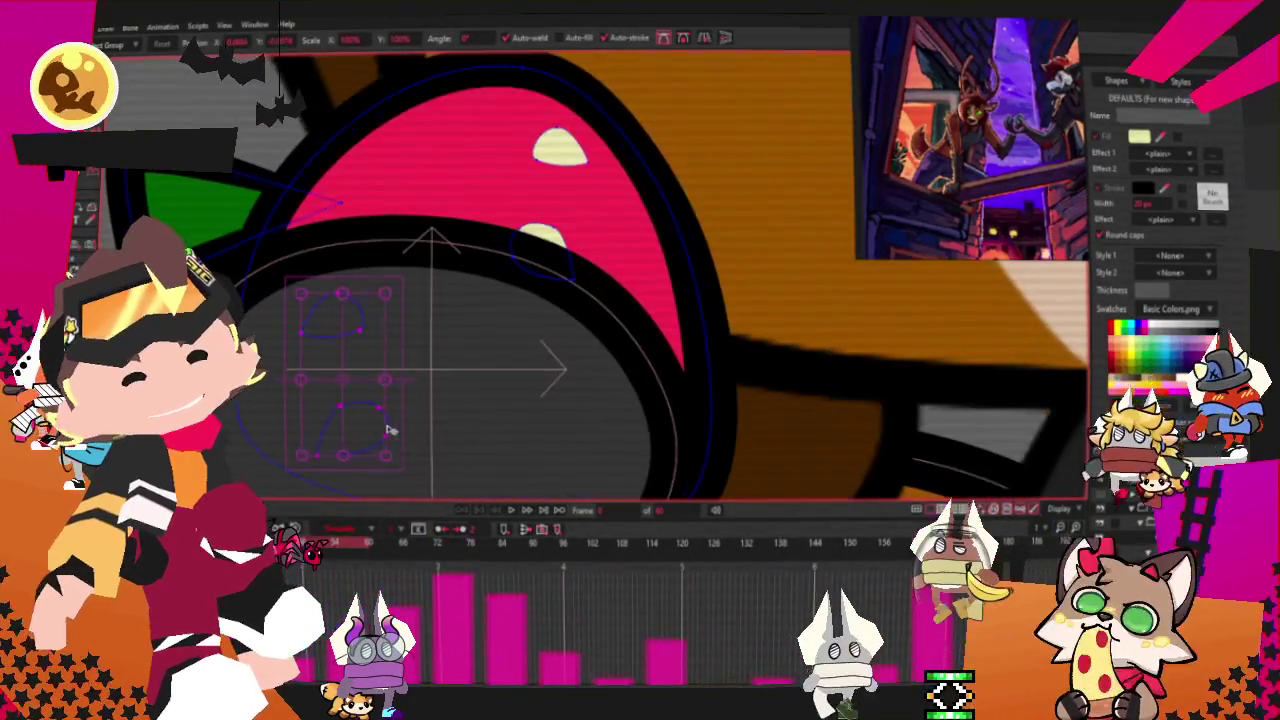
left_click_drag(437, 366, 493, 400)
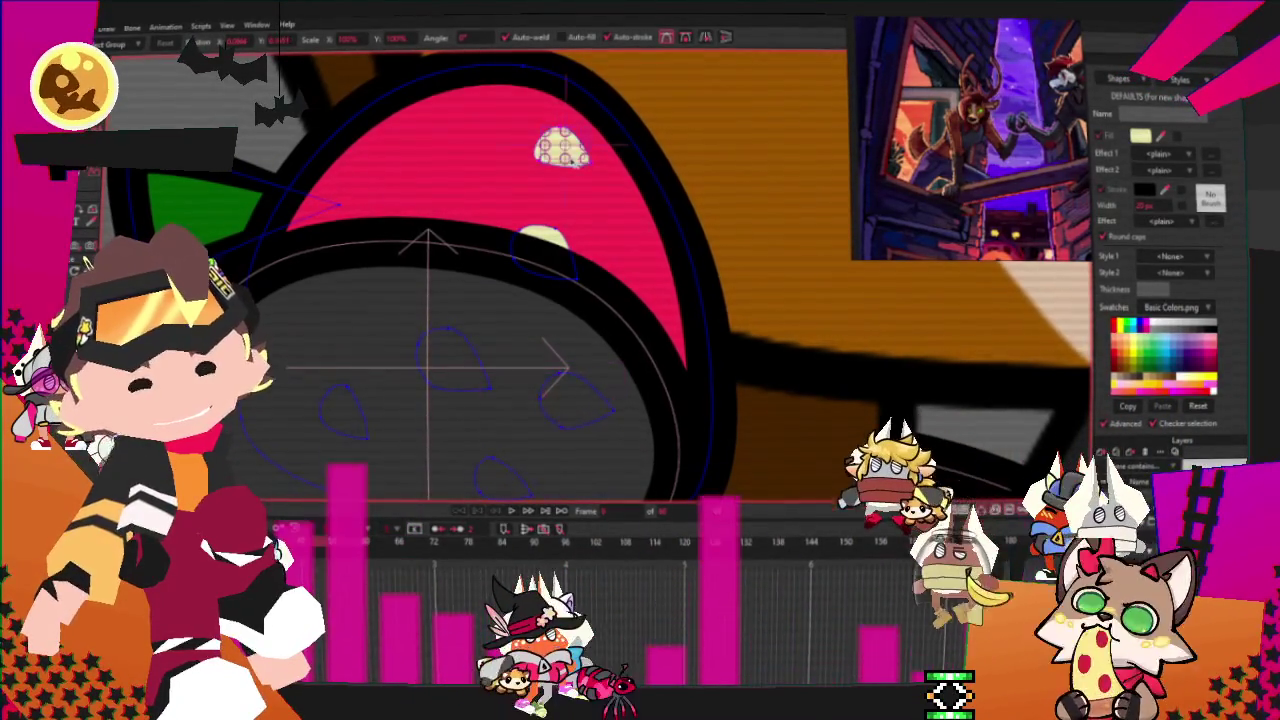
left_click(601, 165)
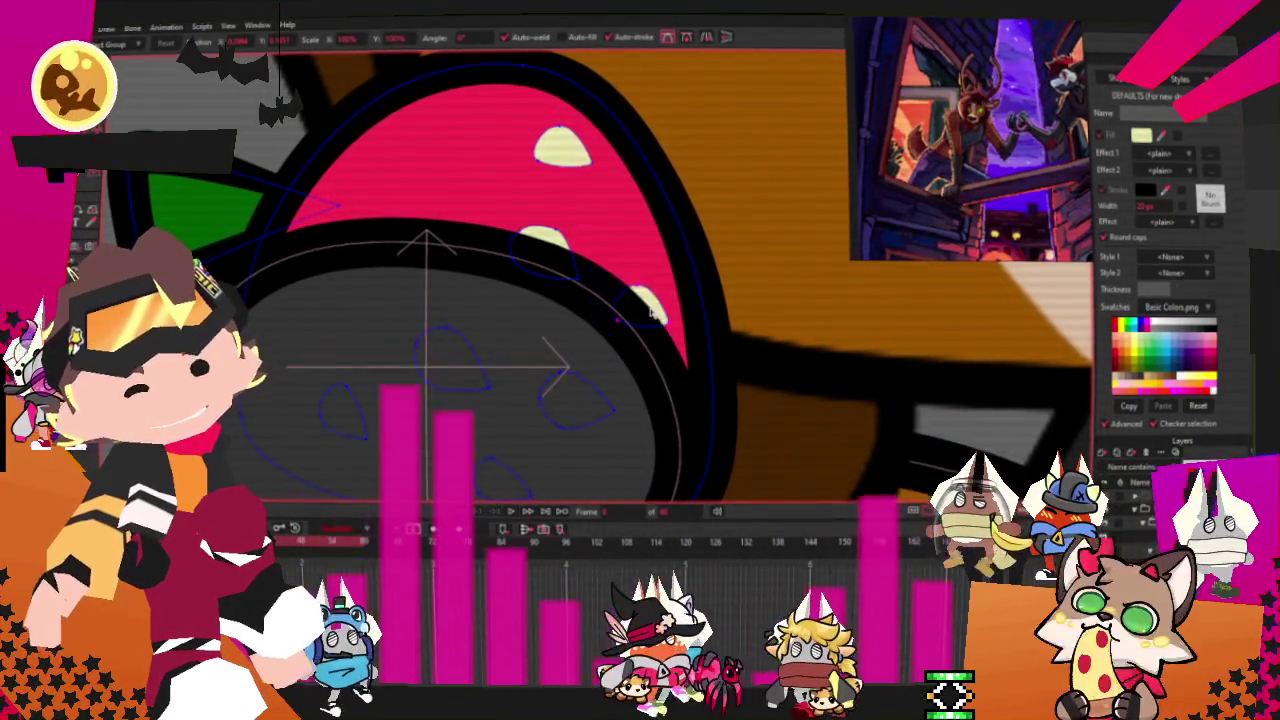